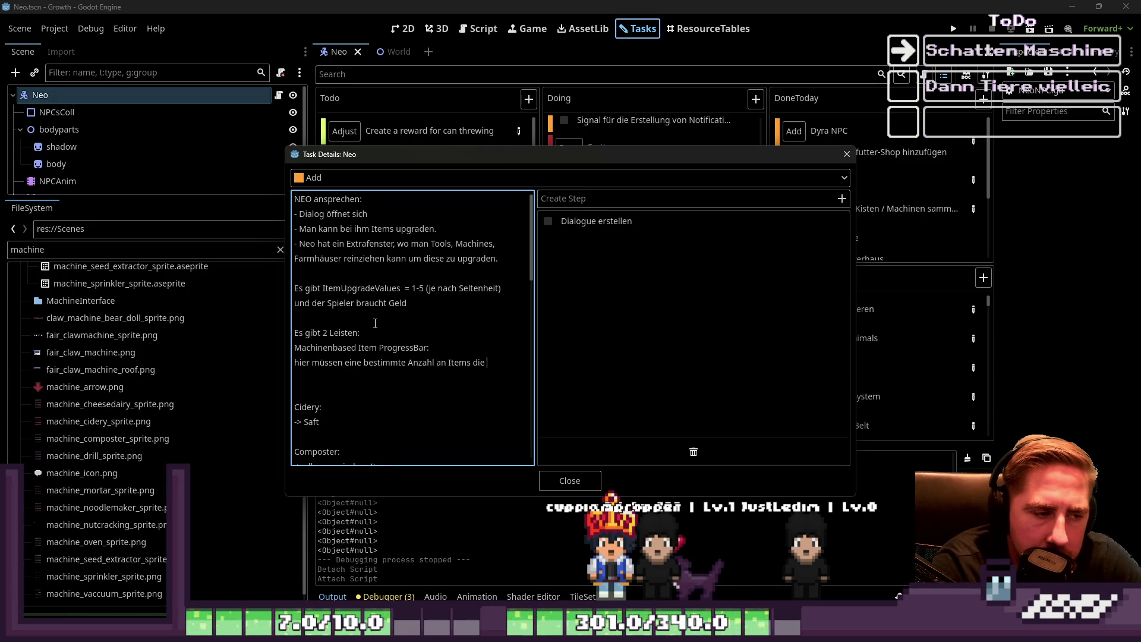
Finish the machine-bar sentence and start a 'Material ProgressBar' heading on a new line
type("diese M")
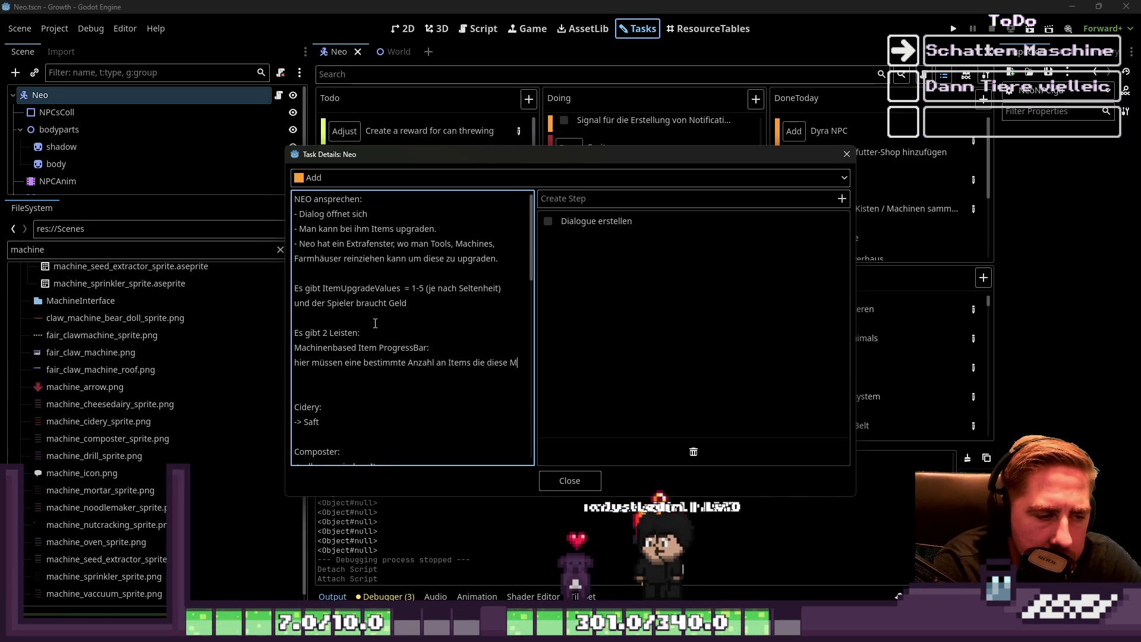
type("achine e")
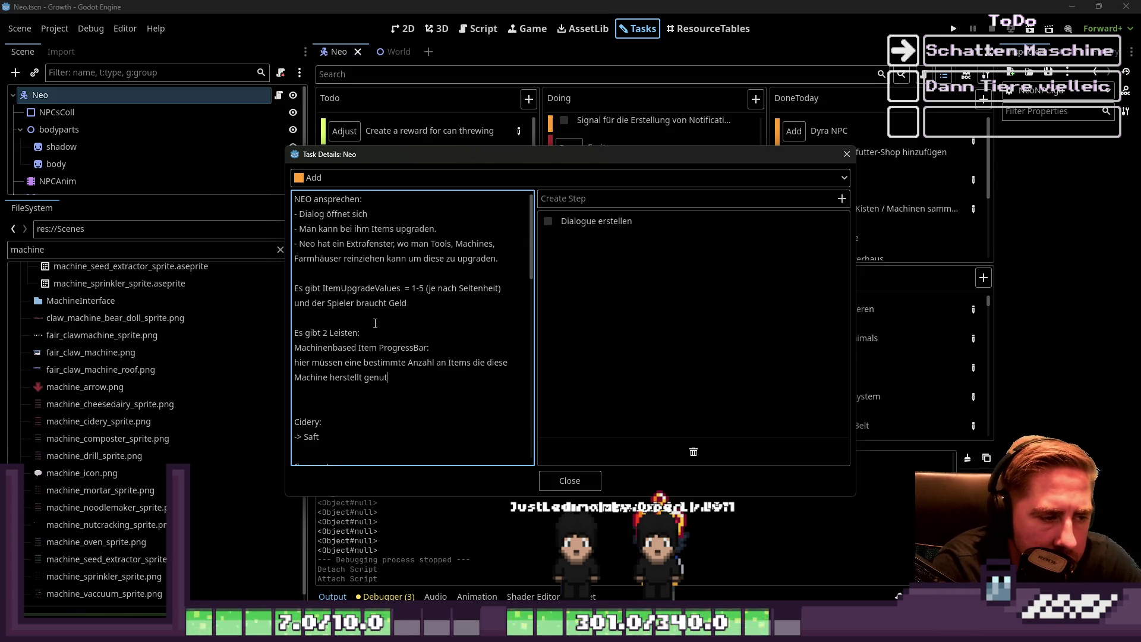
type("n, ")
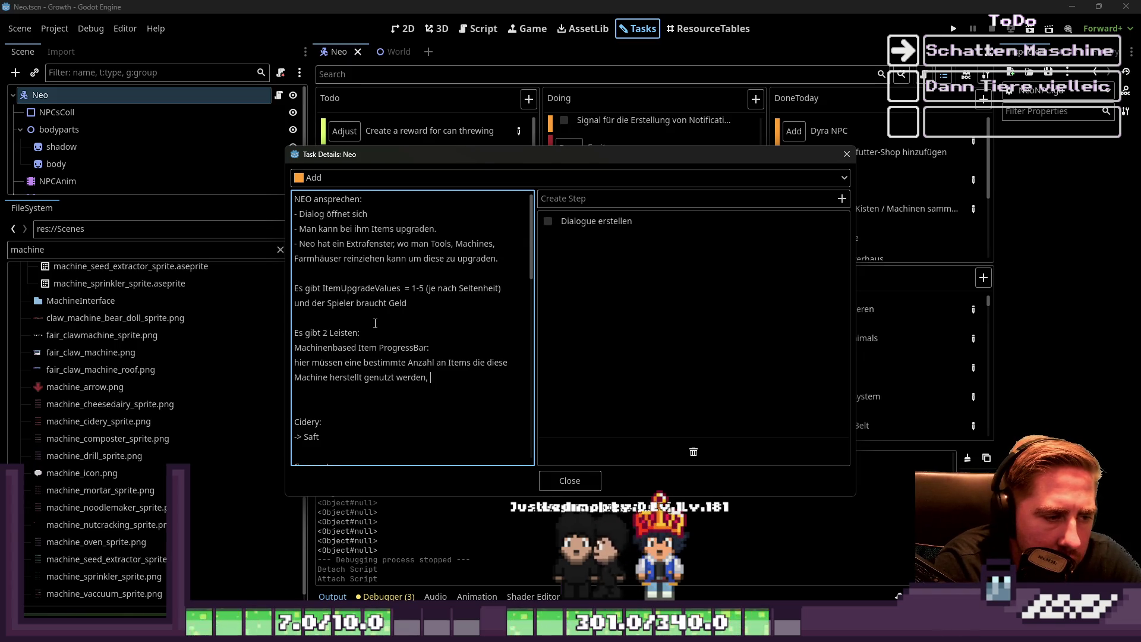
type("um diese dann zu upgraden")
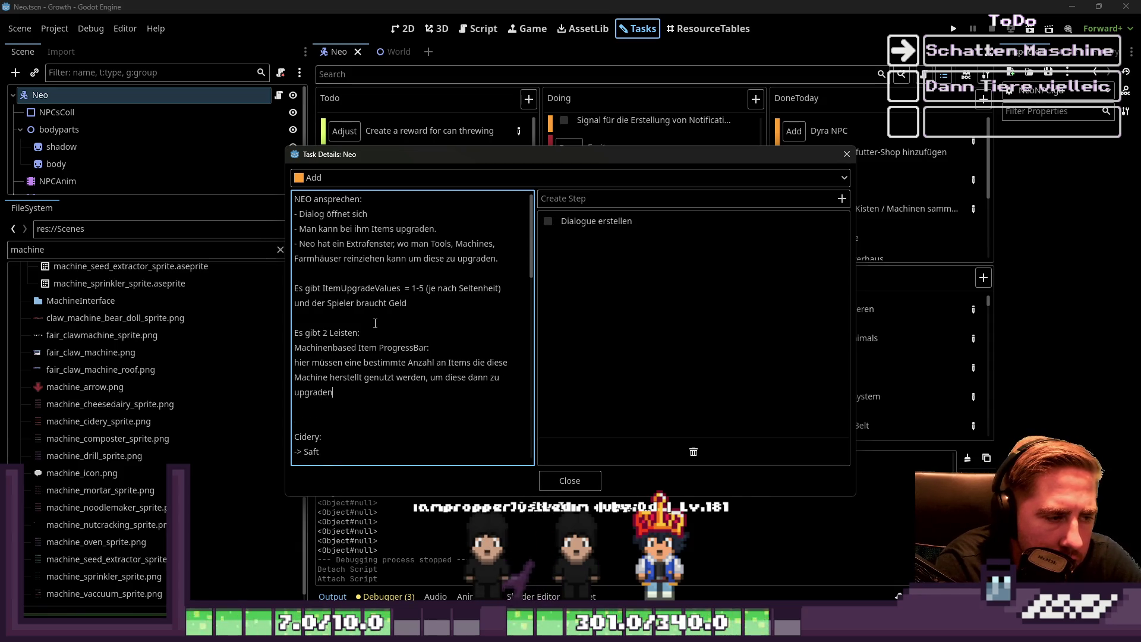
type(".")
key("Return")
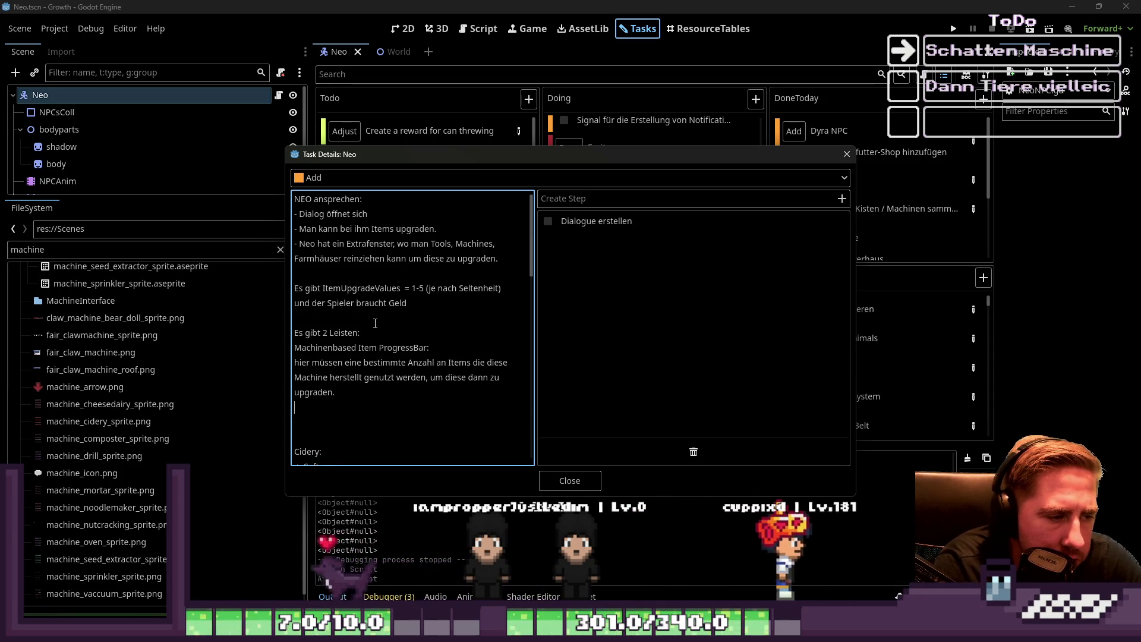
type("Materialbased")
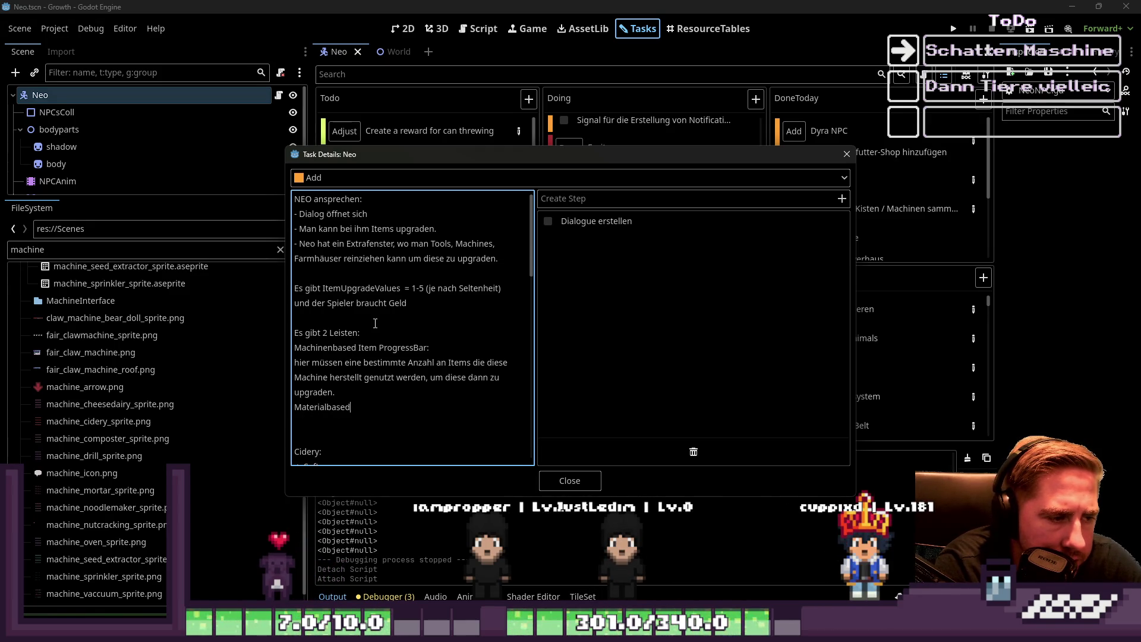
type(" ItemProg")
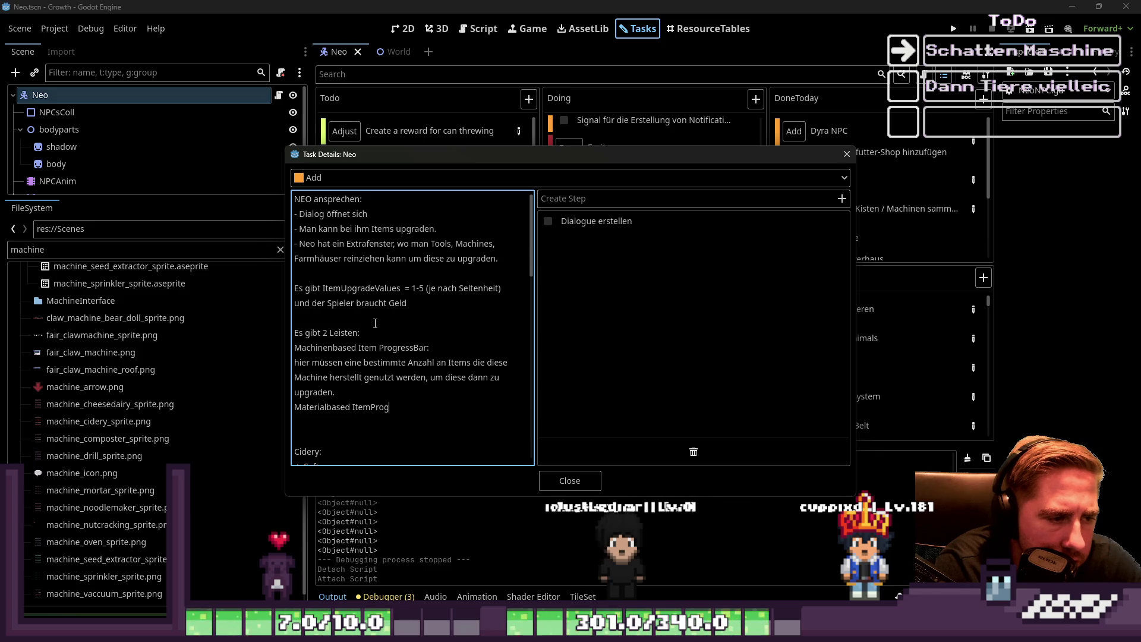
key("BackSpace")
key("BackSpace")
key("BackSpace")
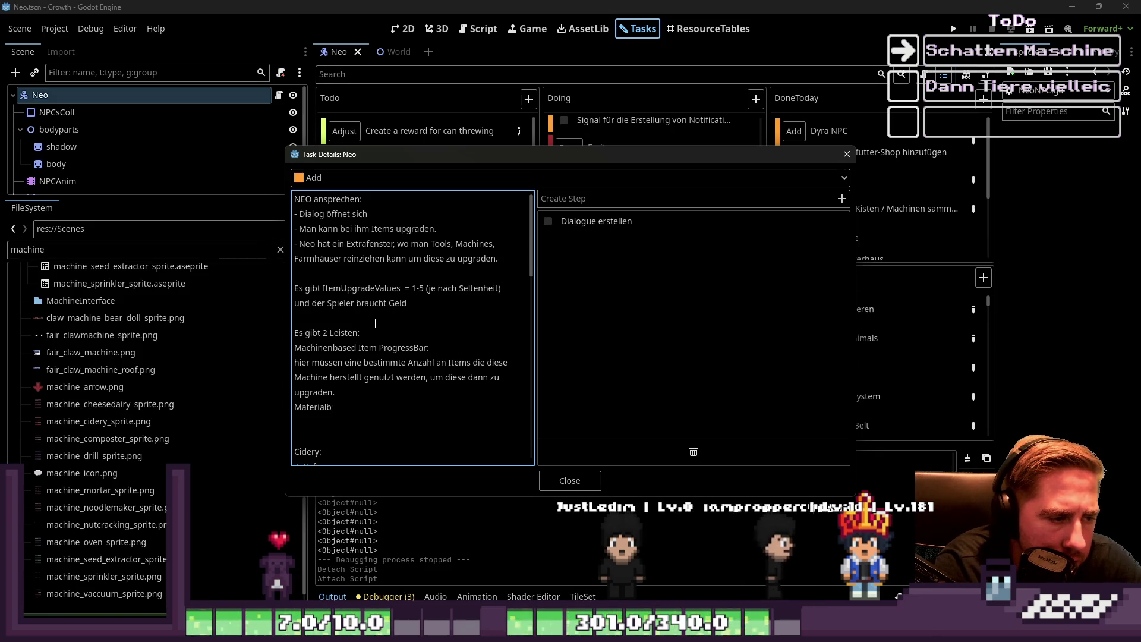
type("ProgressBar:")
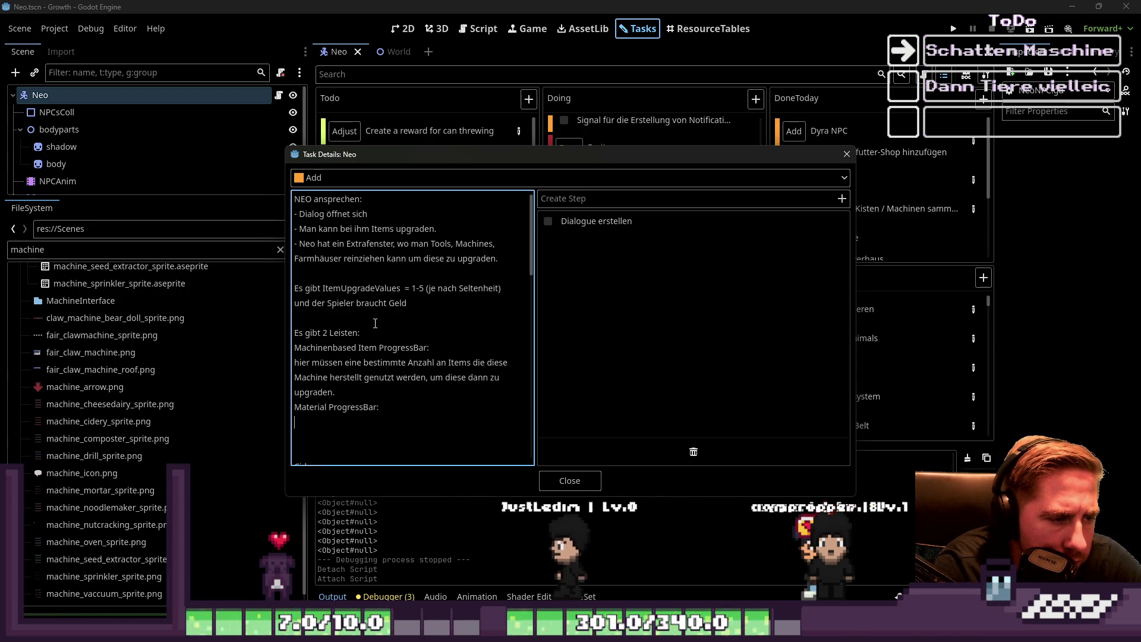
Describe the Material ProgressBar: certain materials must be dragged into the Upgrade Interface
type("hier müssen bestimme Anzahl")
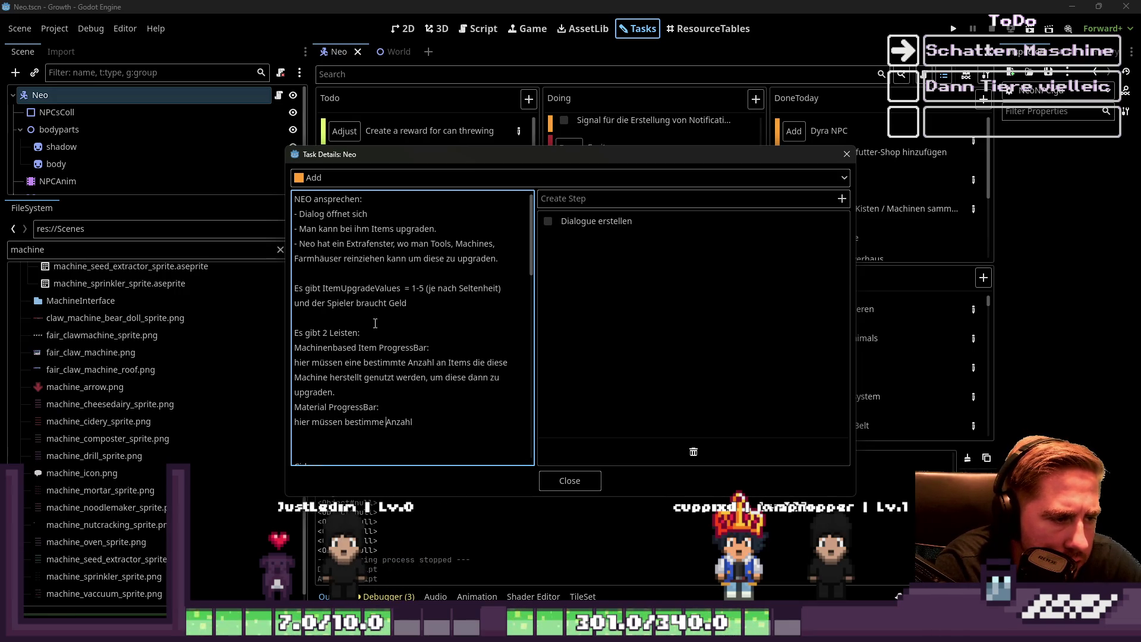
key("ctrl+Left")
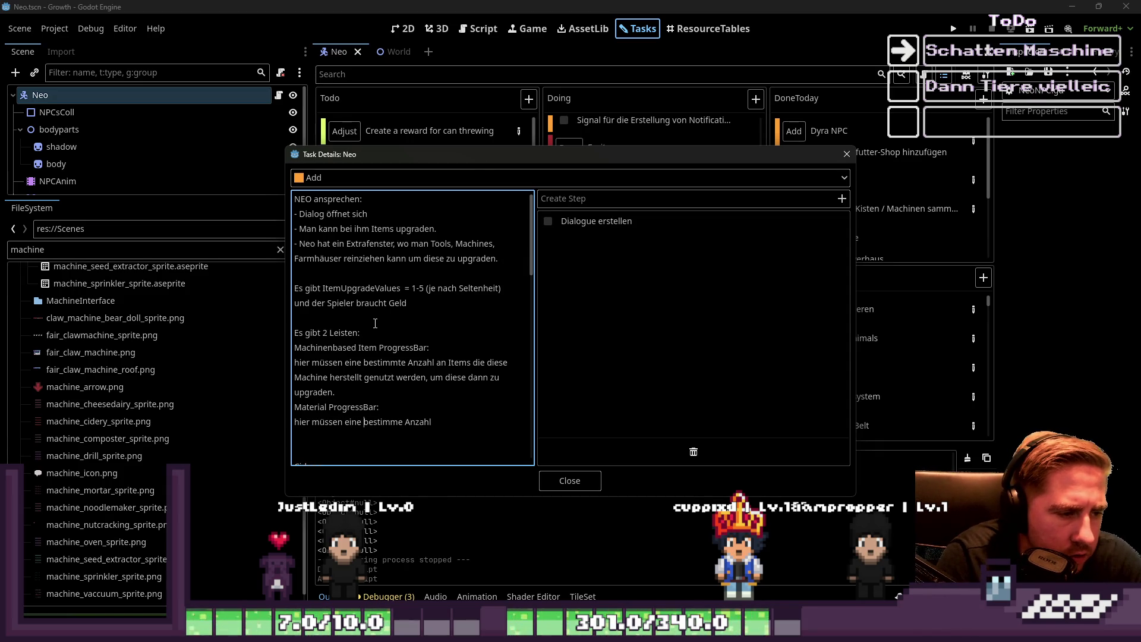
key("Right")
key("Right")
key("Right")
type("t")
key("End")
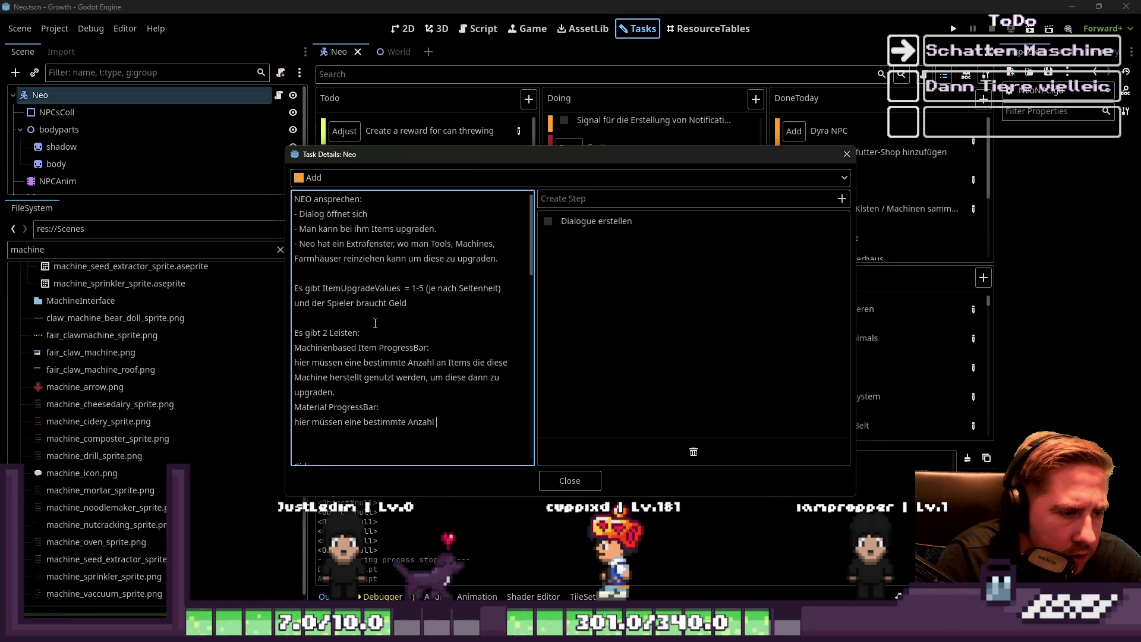
type("an Materialen in ")
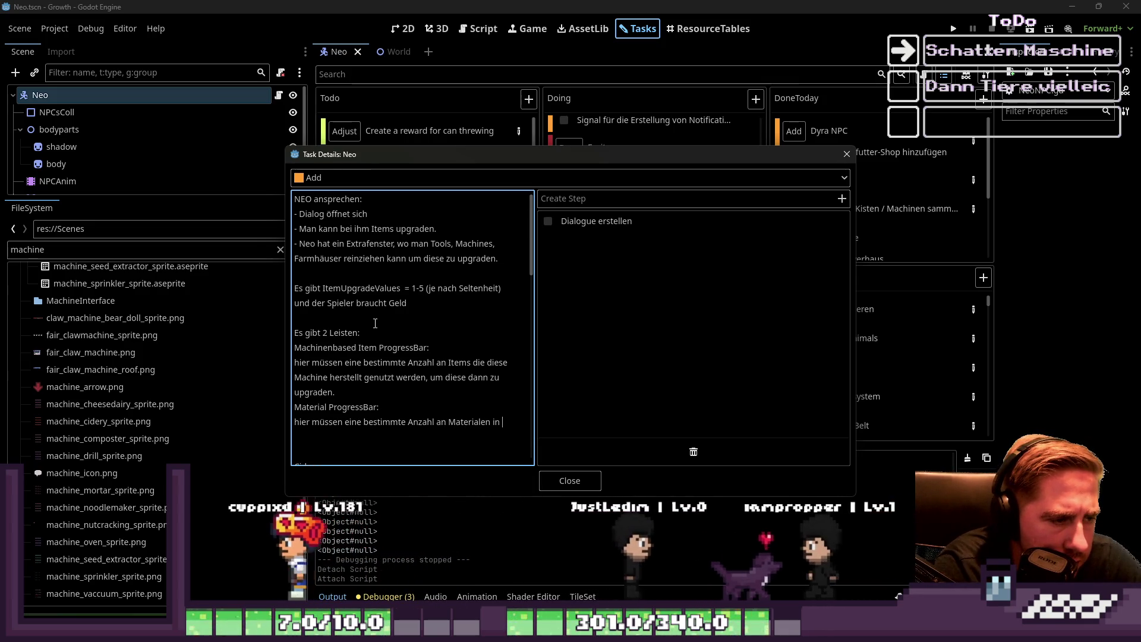
type("die")
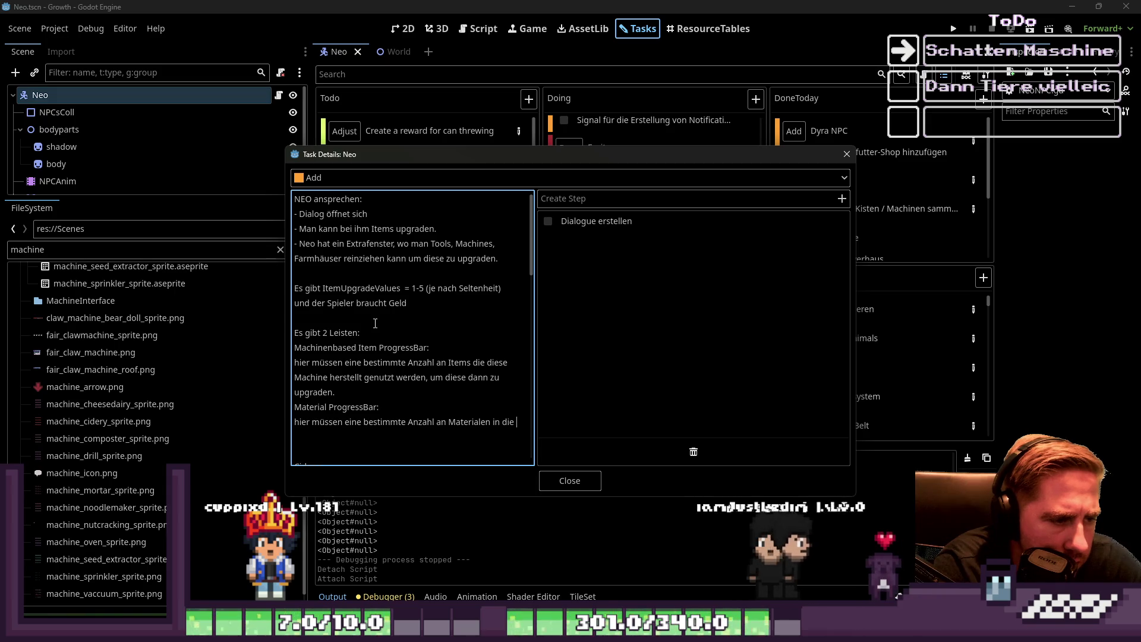
key("BackSpace")
key("BackSpace")
key("BackSpace")
type("as Upg")
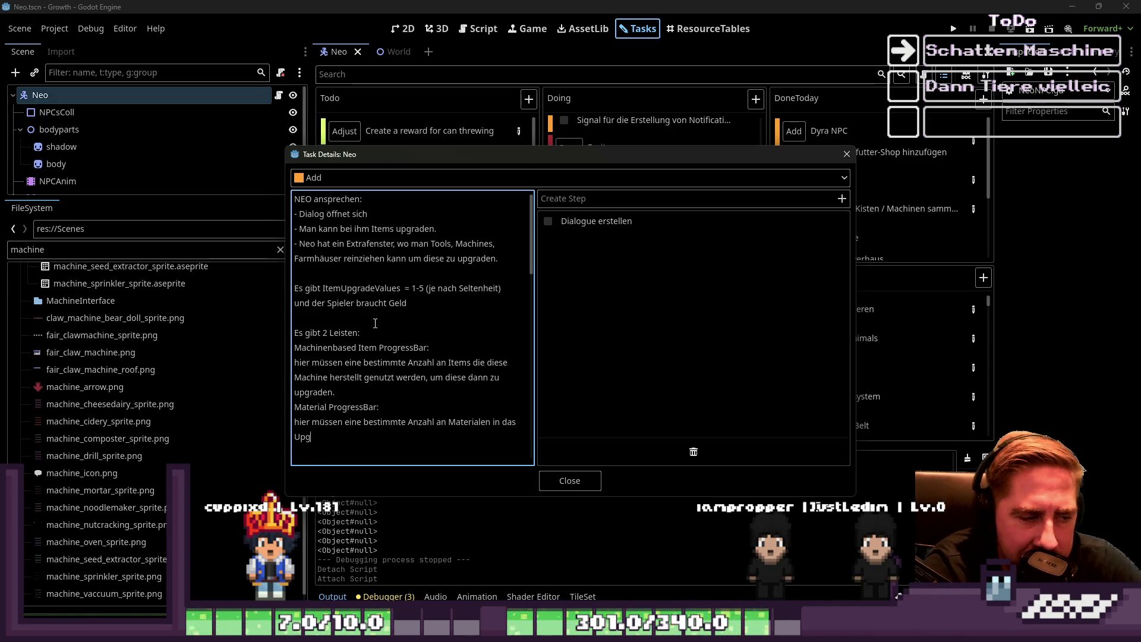
type("rade")
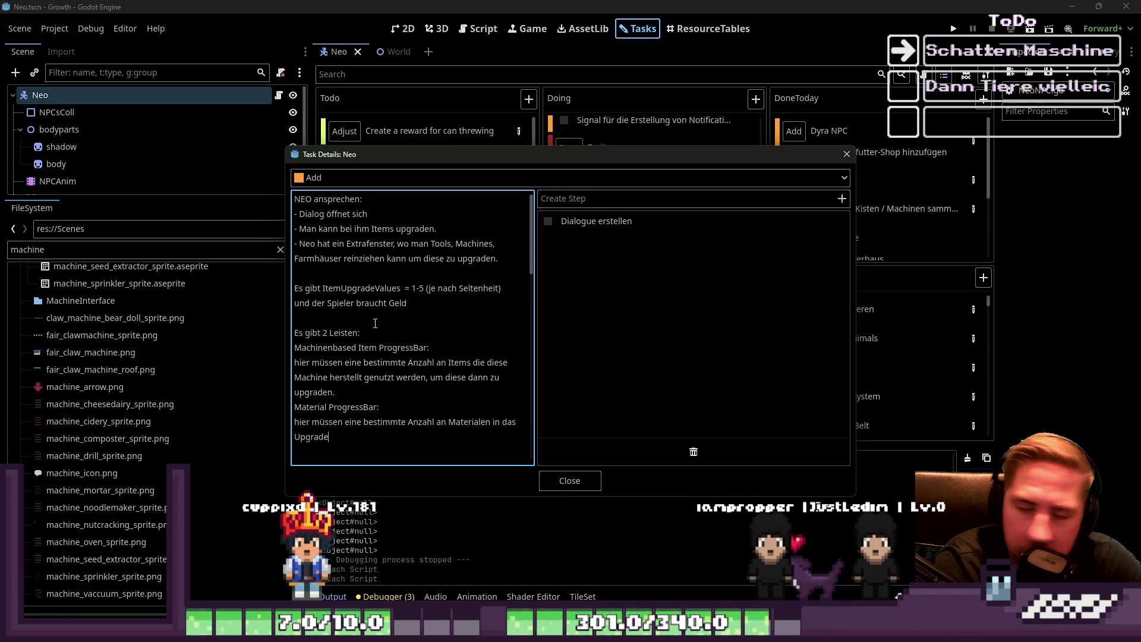
type(" Inte")
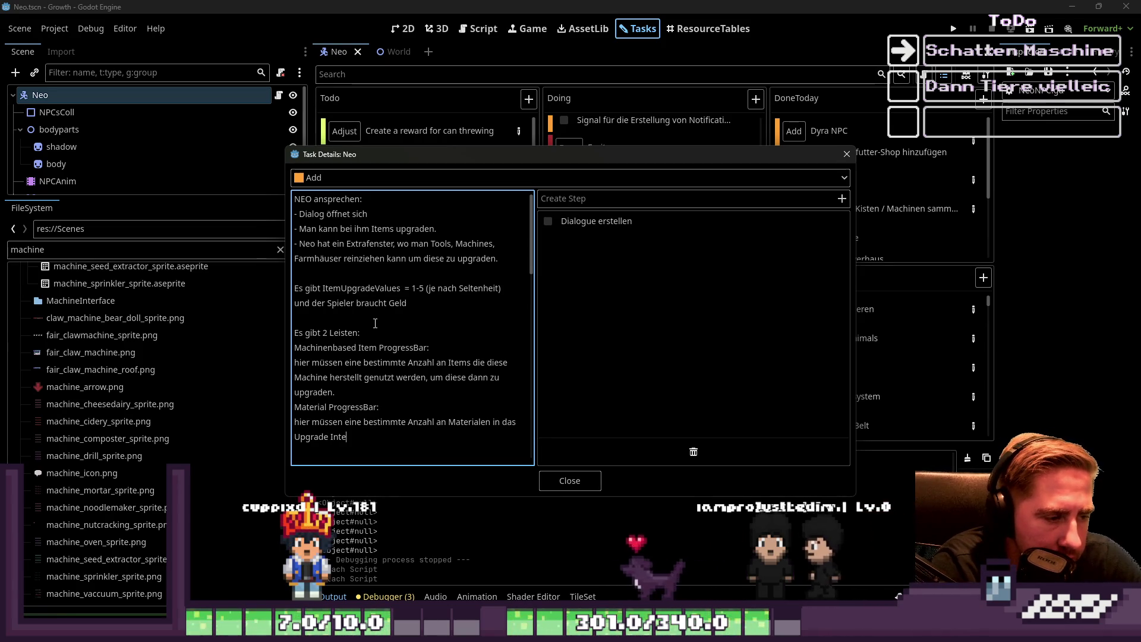
type("rface rei")
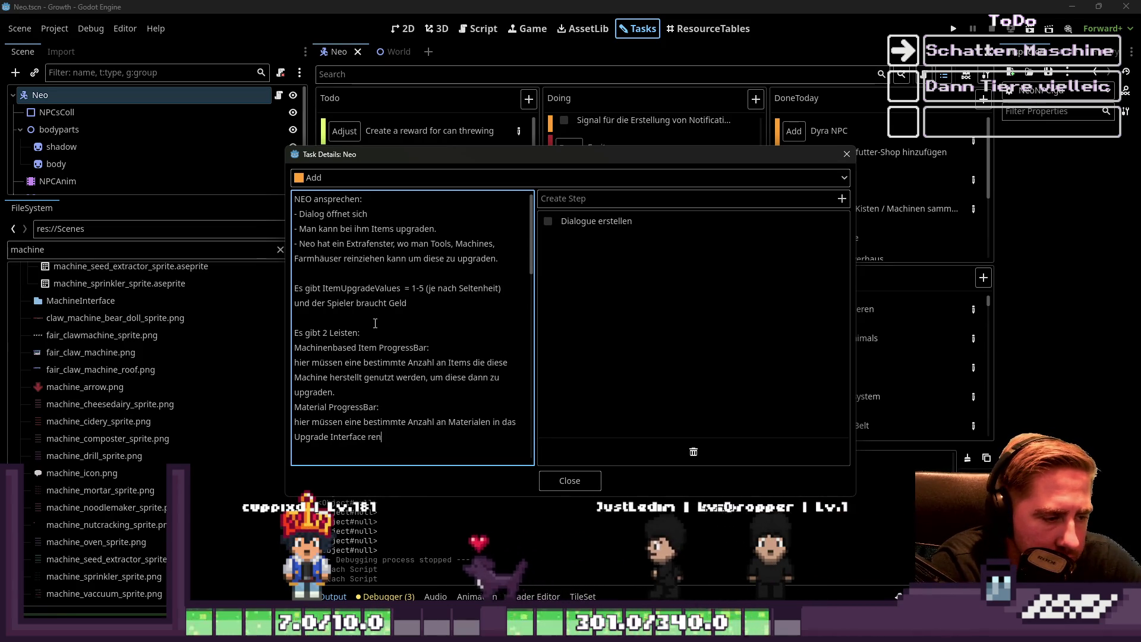
type("ngezogen werdne")
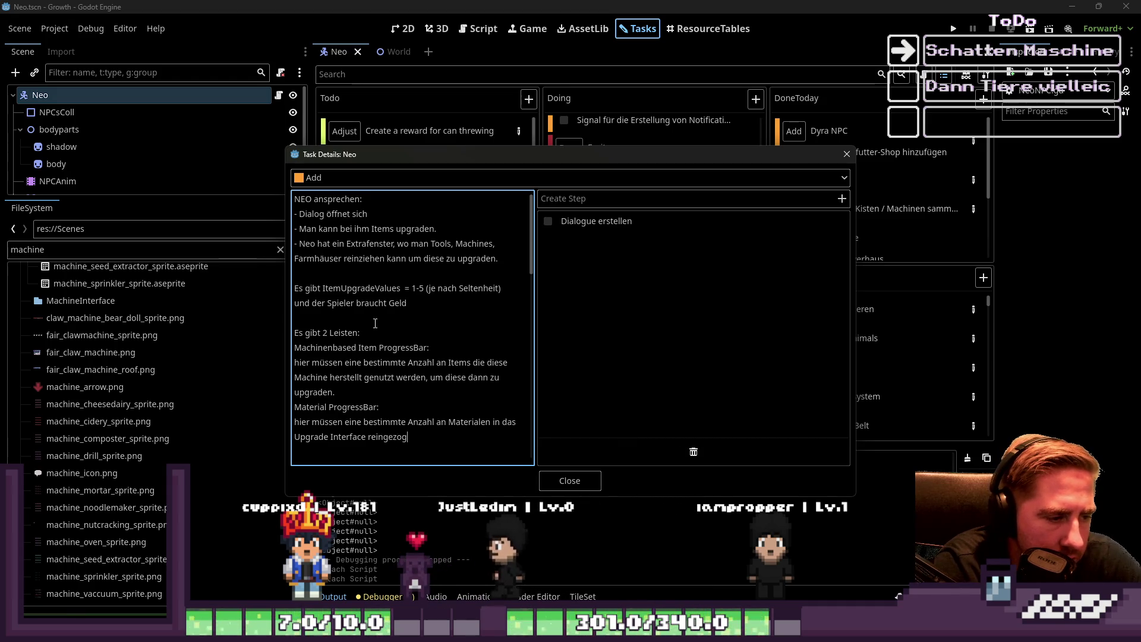
key("BackSpace")
key("BackSpace")
type("en, damit")
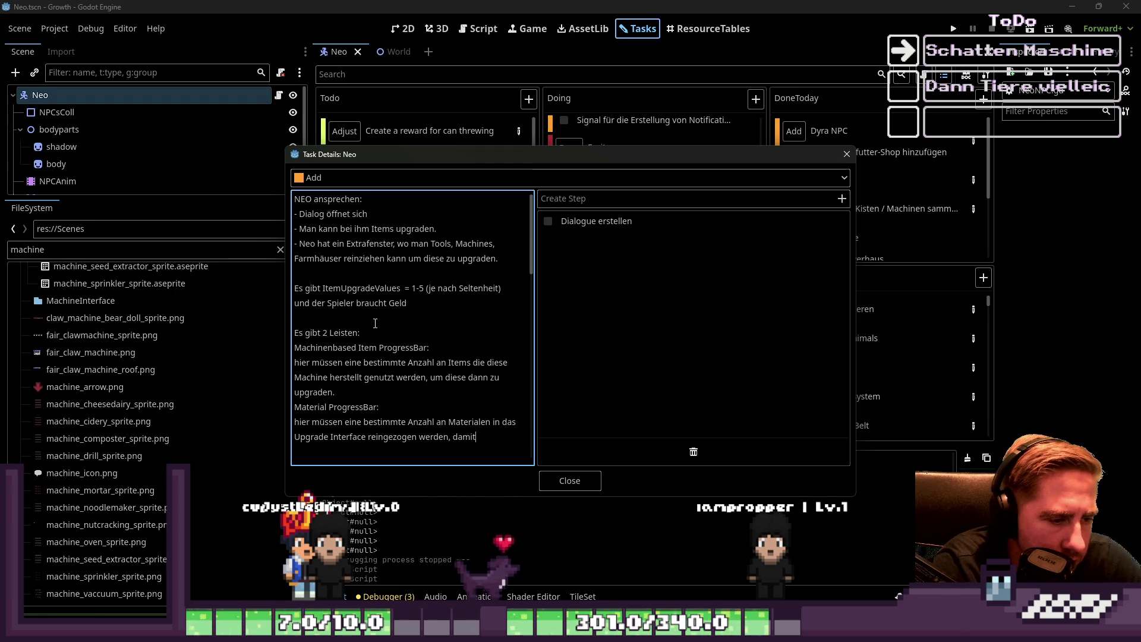
key("BackSpace")
key("BackSpace")
key("BackSpace")
Add 'Beide Fortschrittsbalken müssen voll sein, damit der Spieler diese Maschine upgraden' and start a new line
type(".")
key("Return")
key("Return")
key("Return")
key("BackSpace")
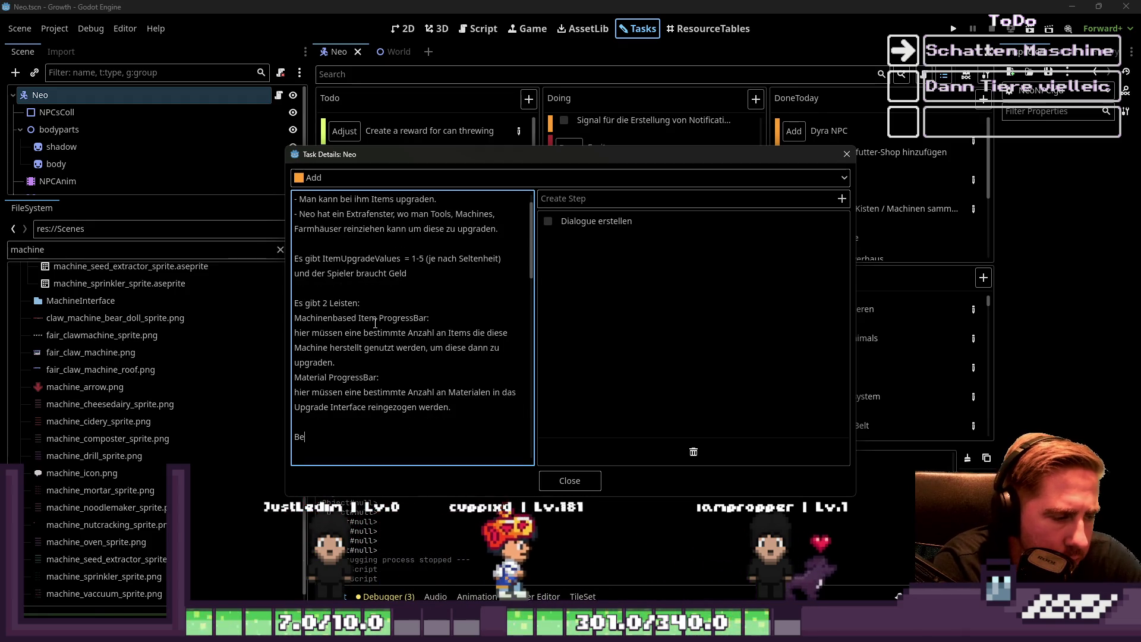
type("Beide Progresse")
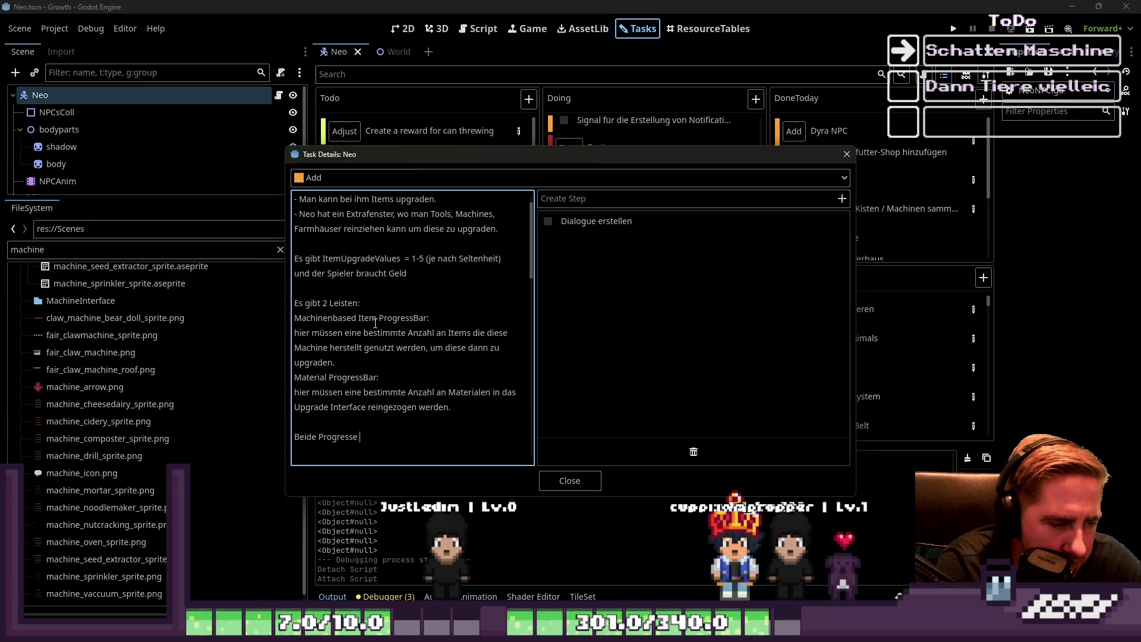
key("ctrl+shift+Left")
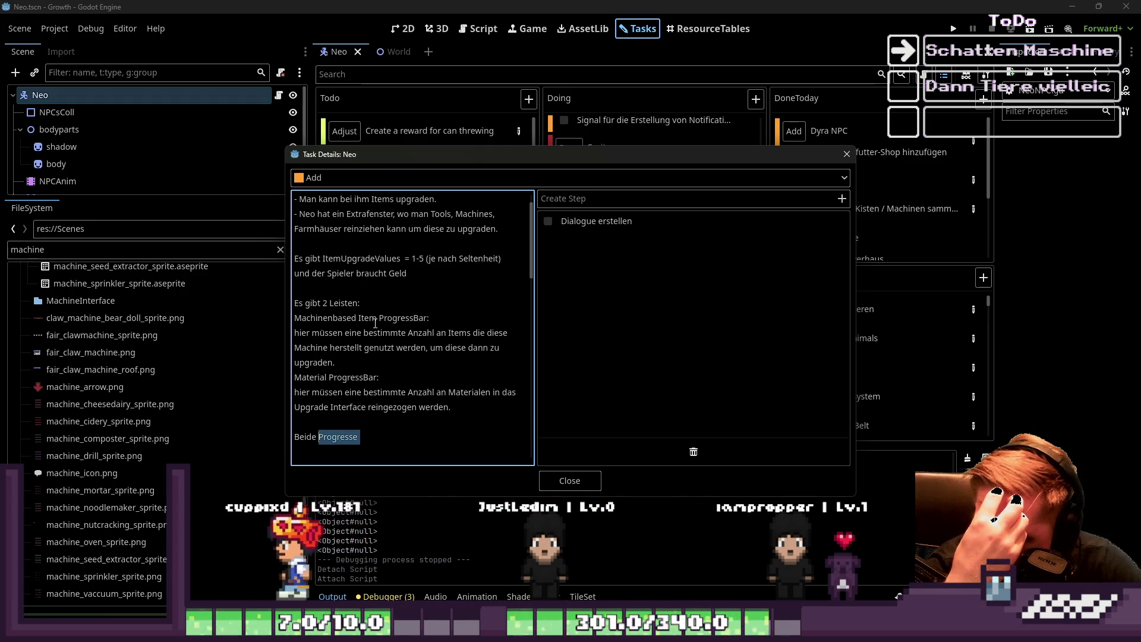
type("Fort")
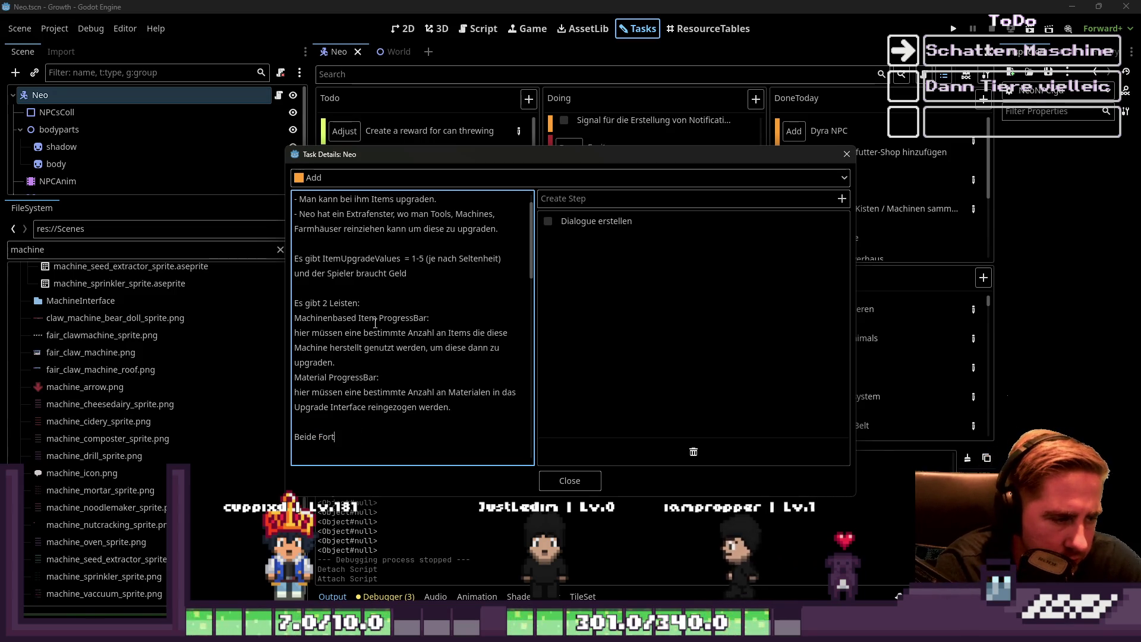
type("schri")
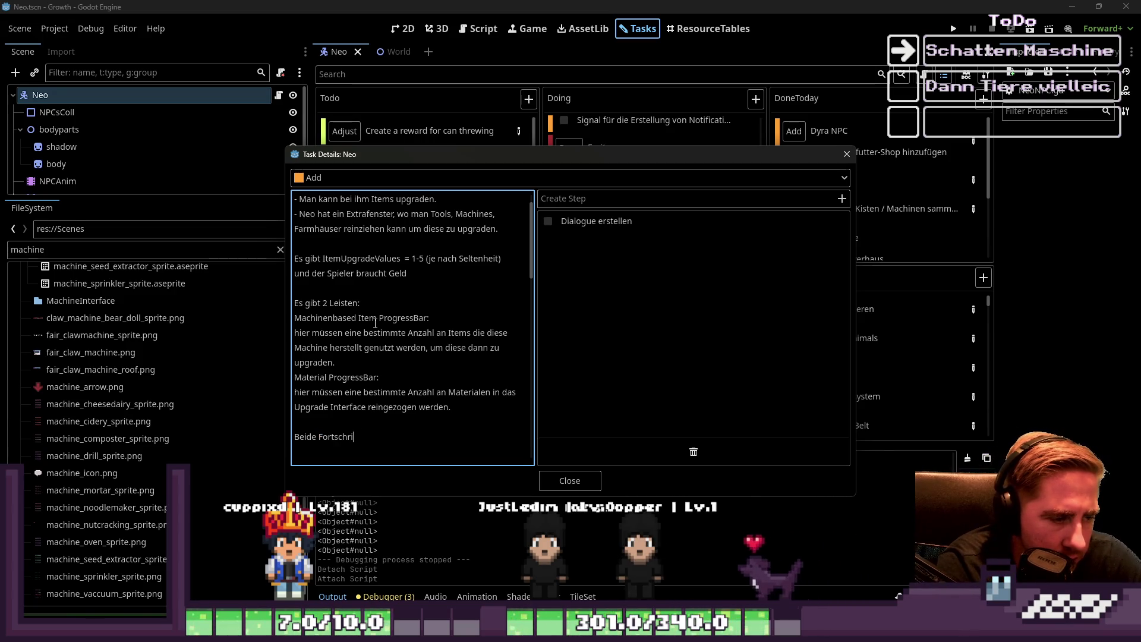
type("ttsbalken müssen")
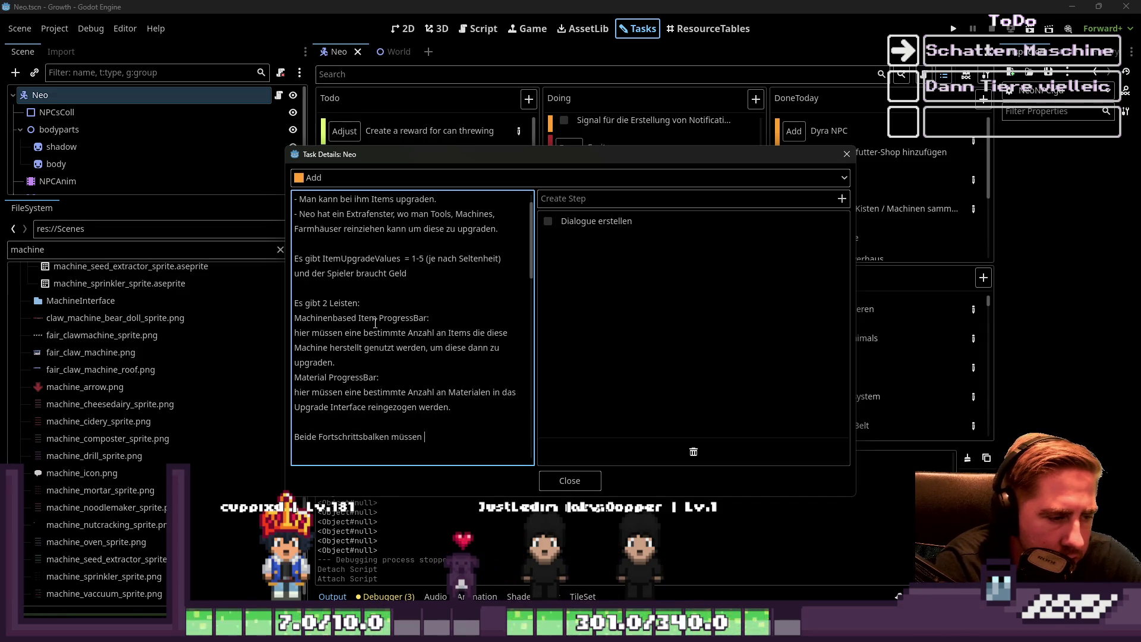
type(" voll sein, damit d")
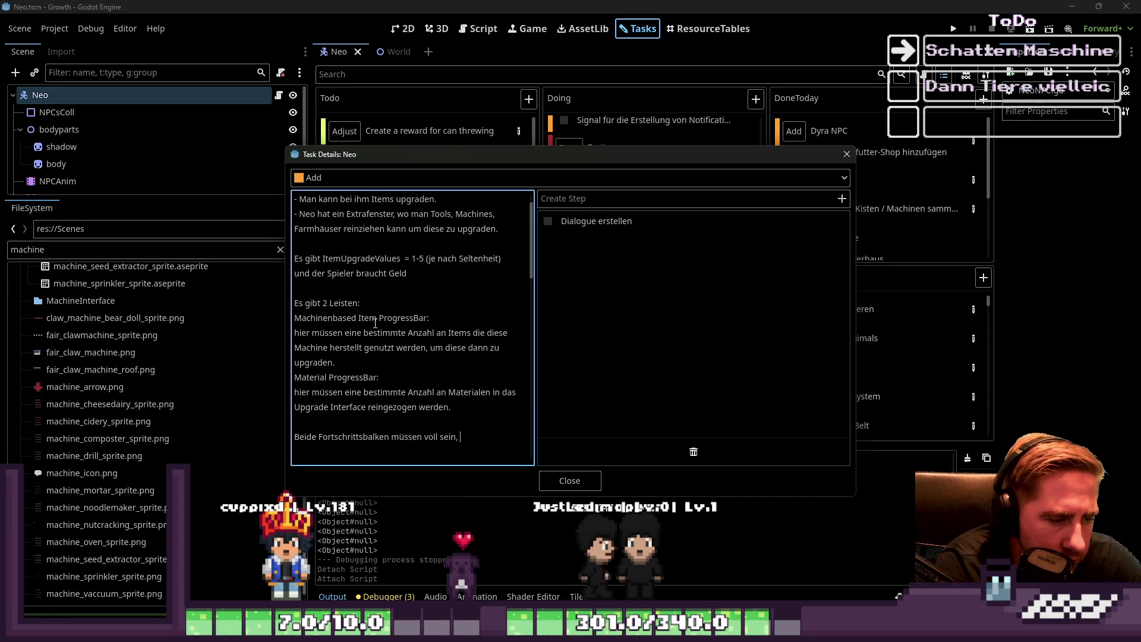
type("er Spieler diese M")
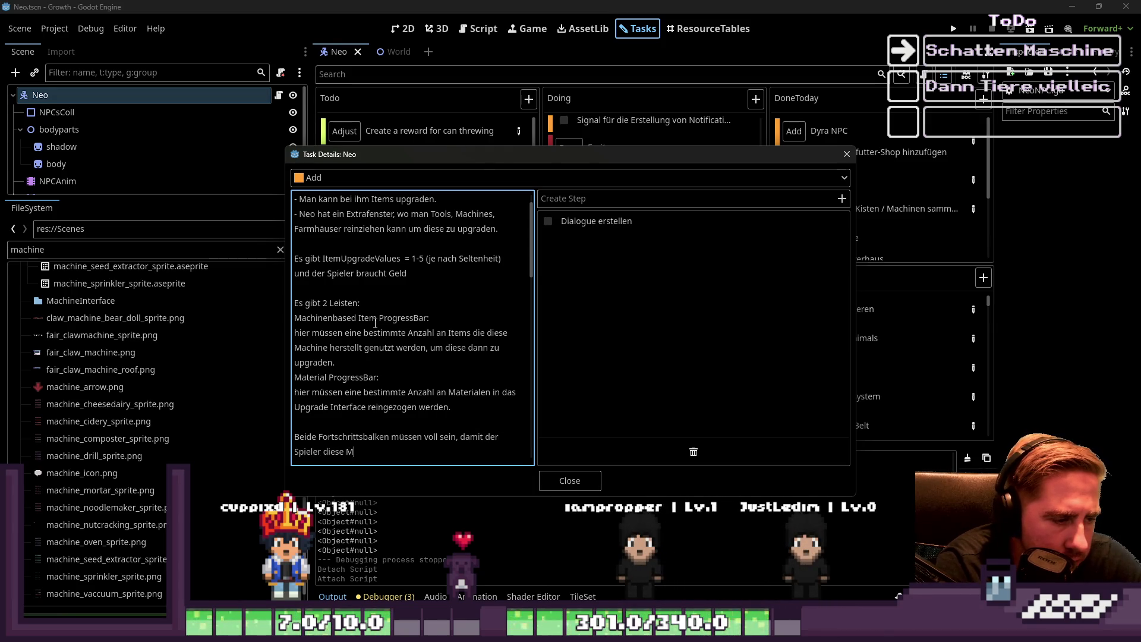
type("aschine upg")
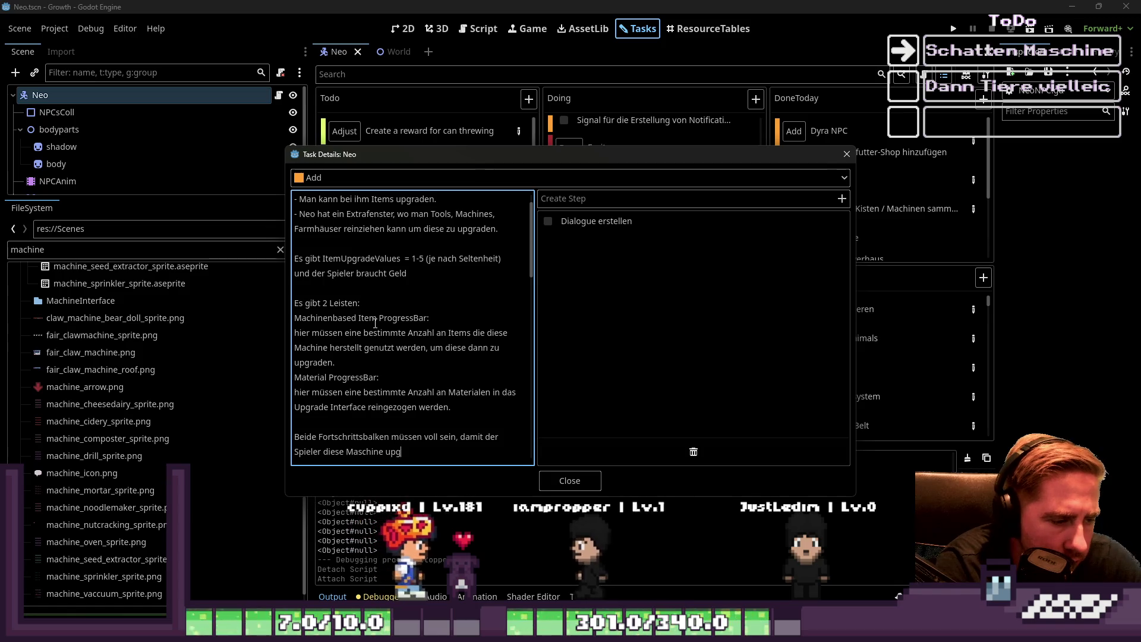
type("raden kann.")
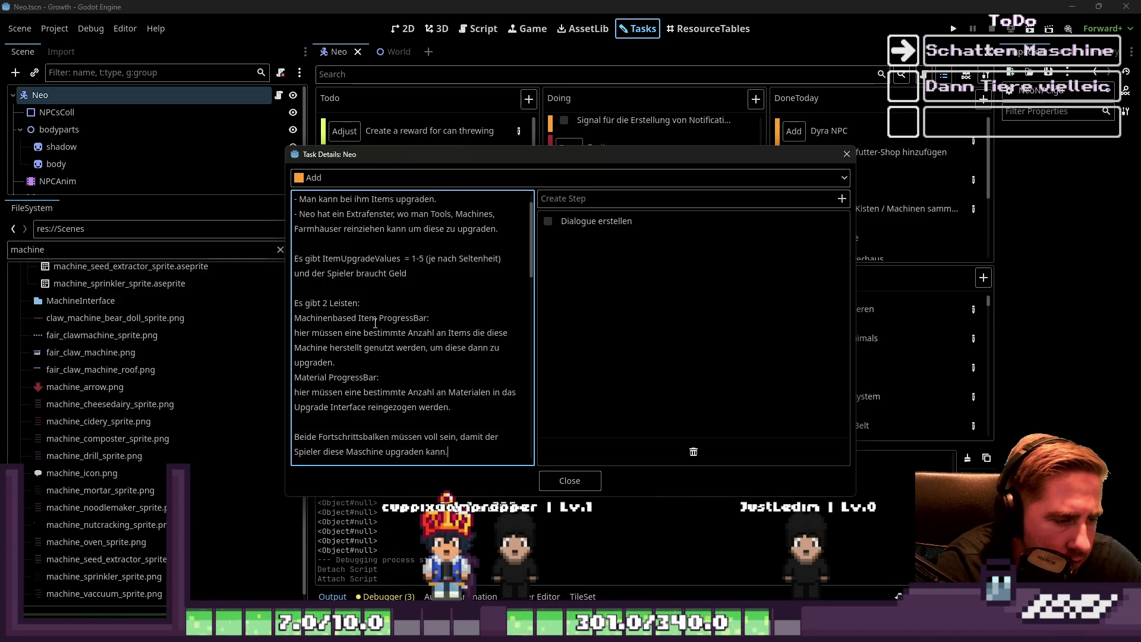
key("Return")
Drag the Task Details dialog's top edge upward to show more of the notes
left_click_drag(495, 145, 473, 6)
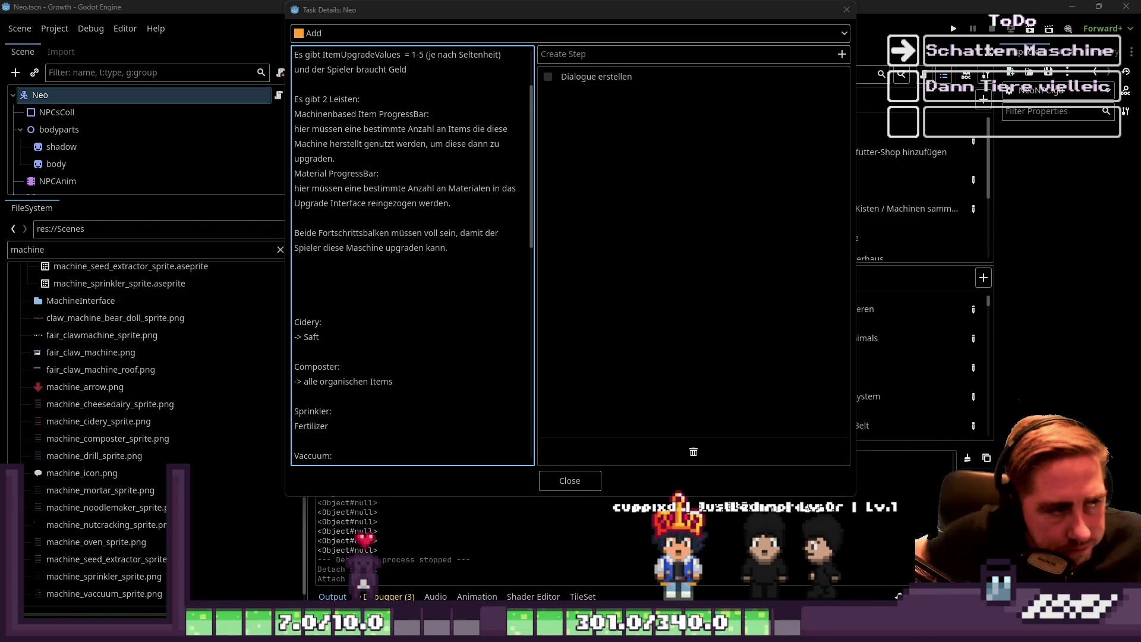
Delete the upgrade-values and two-progress-bar paragraphs from Neo's notes
scroll(422, 223, "up", 3)
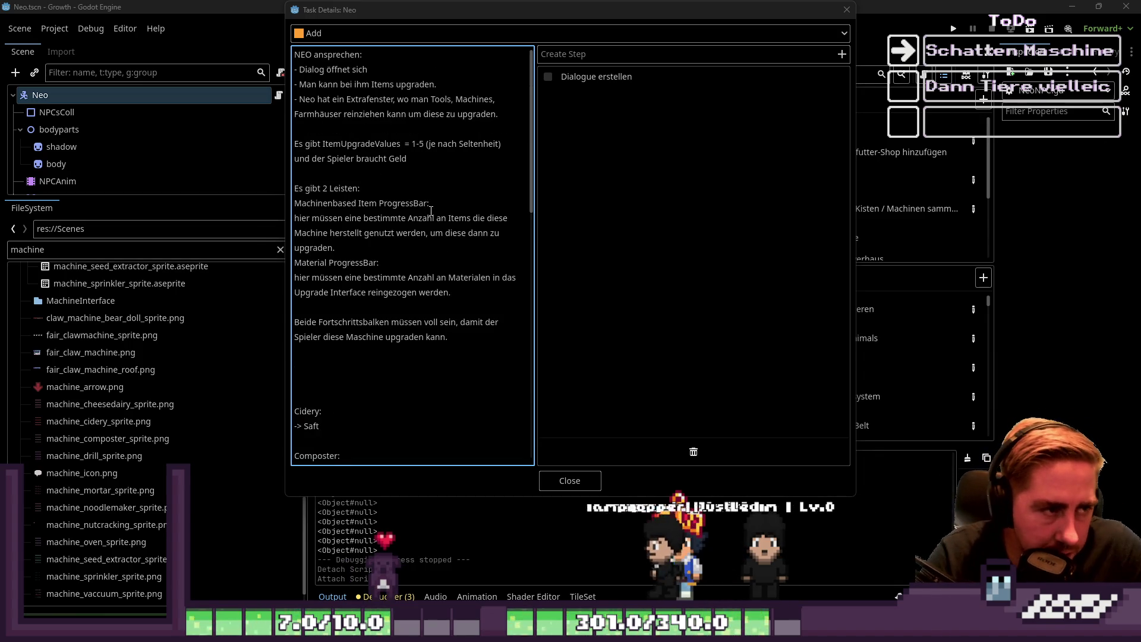
mouse_move(444, 292)
left_mouse_down()
mouse_move(321, 262)
mouse_move(295, 187)
left_mouse_up()
key("BackSpace")
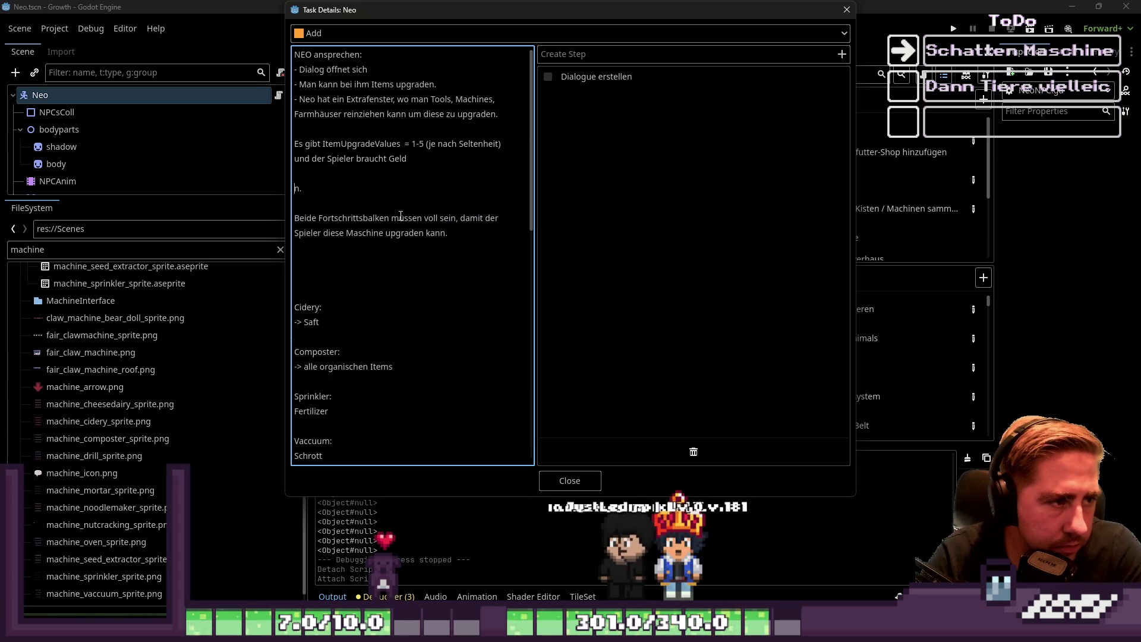
mouse_move(311, 186)
left_mouse_down()
mouse_move(318, 146)
mouse_move(449, 174)
left_mouse_up()
key("BackSpace")
key("BackSpace")
key("BackSpace")
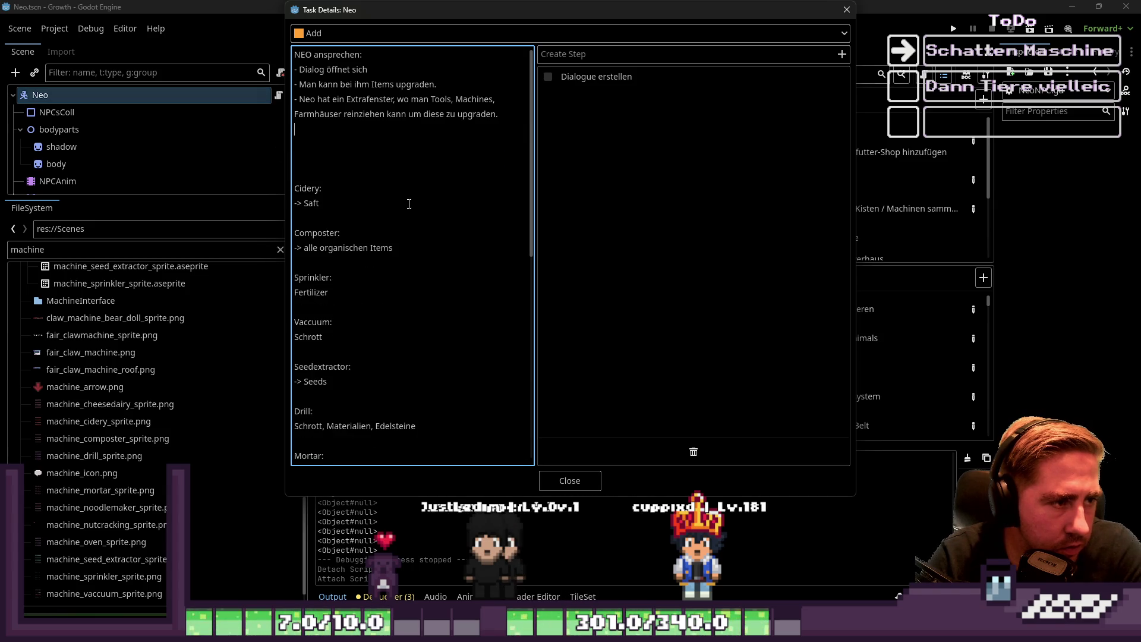
key("ctrl+z")
key("ctrl+z")
key("ctrl+z")
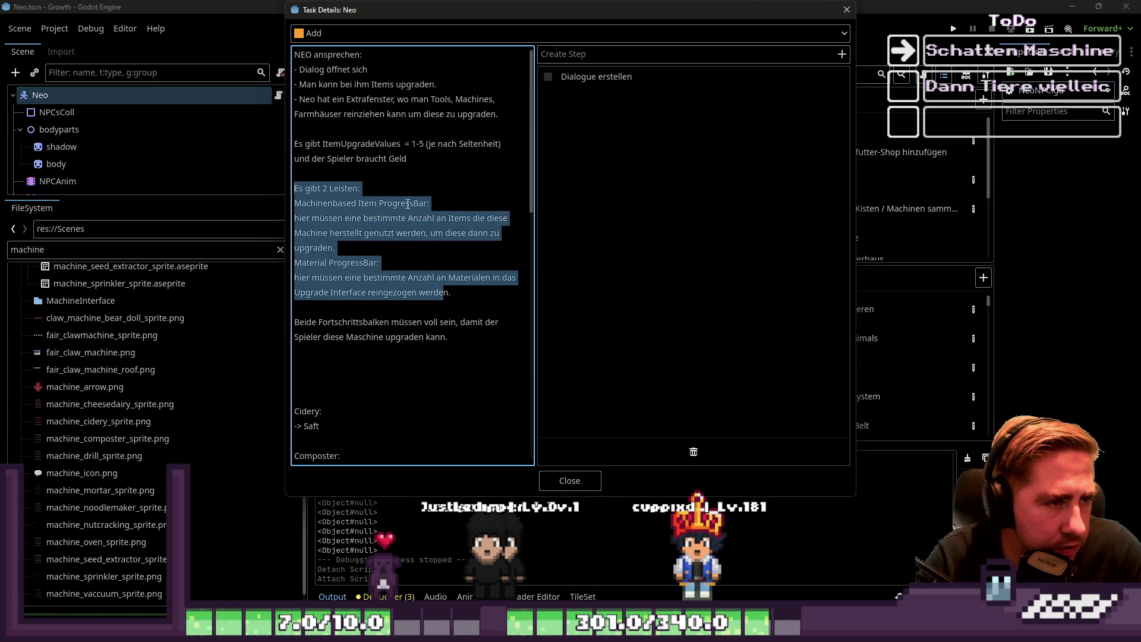
key("ctrl+y")
key("ctrl+y")
key("ctrl+y")
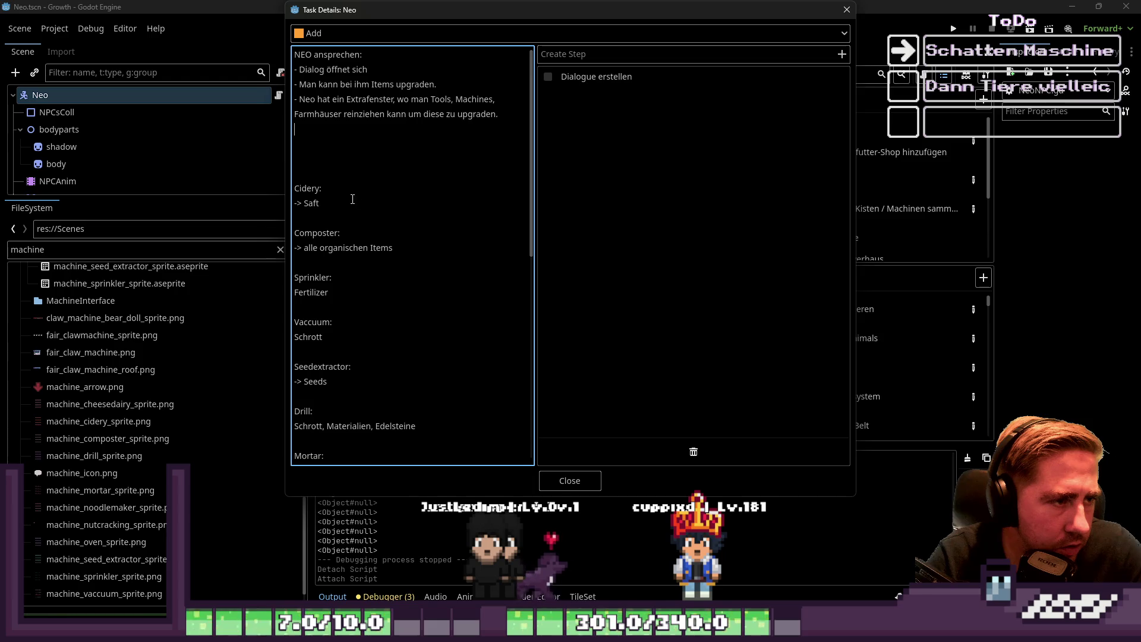
Above Cidery, write 'Die Upgrade Items sind immer Items die die Machine selbst herstellt:'
left_click(355, 163)
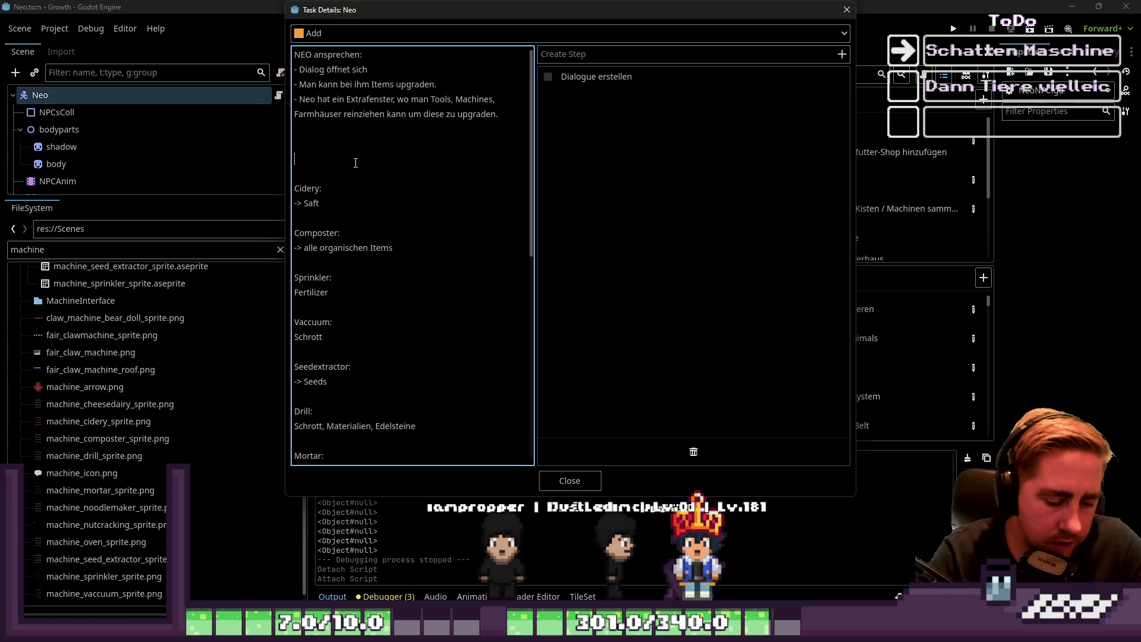
type("Es gi")
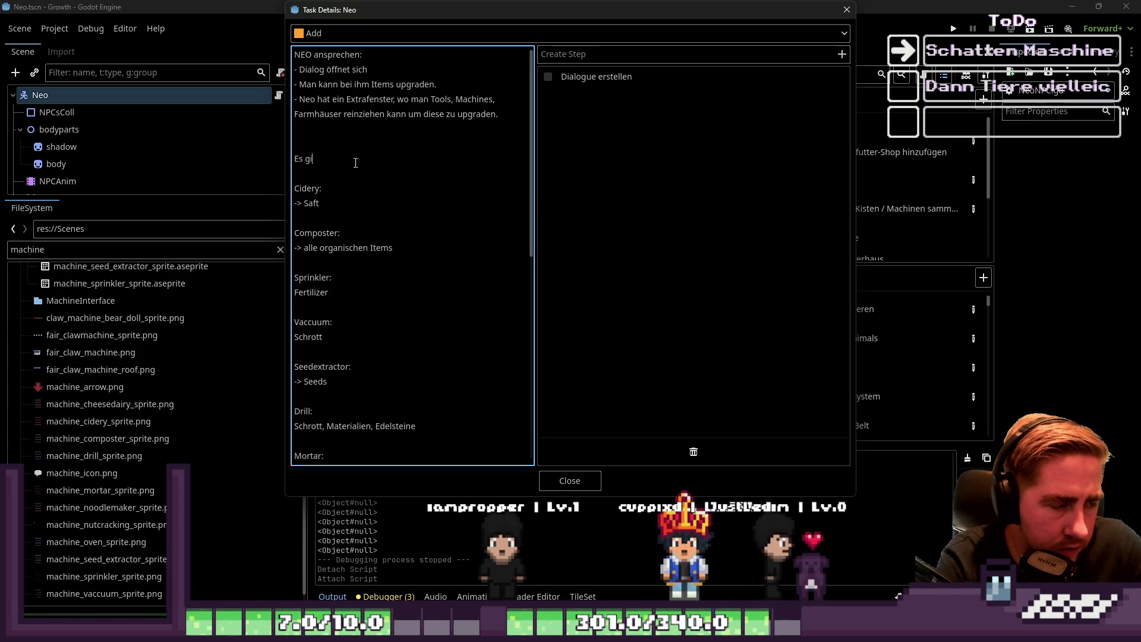
key("BackSpace")
key("BackSpace")
key("BackSpace")
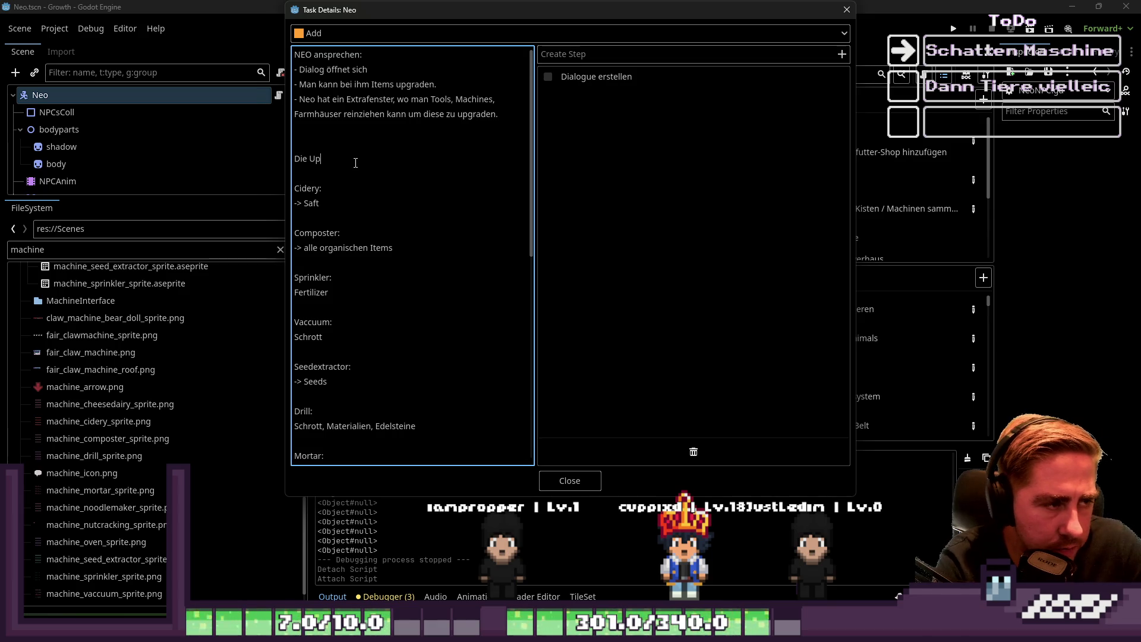
type("Die Upgrade Items s")
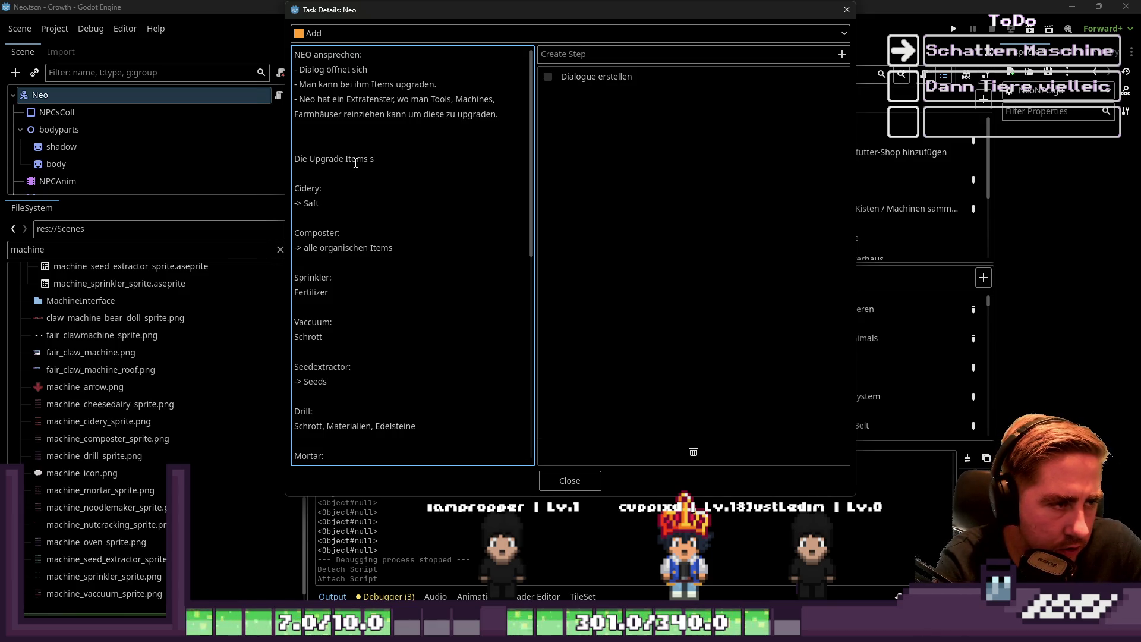
type("ind immer Items aus")
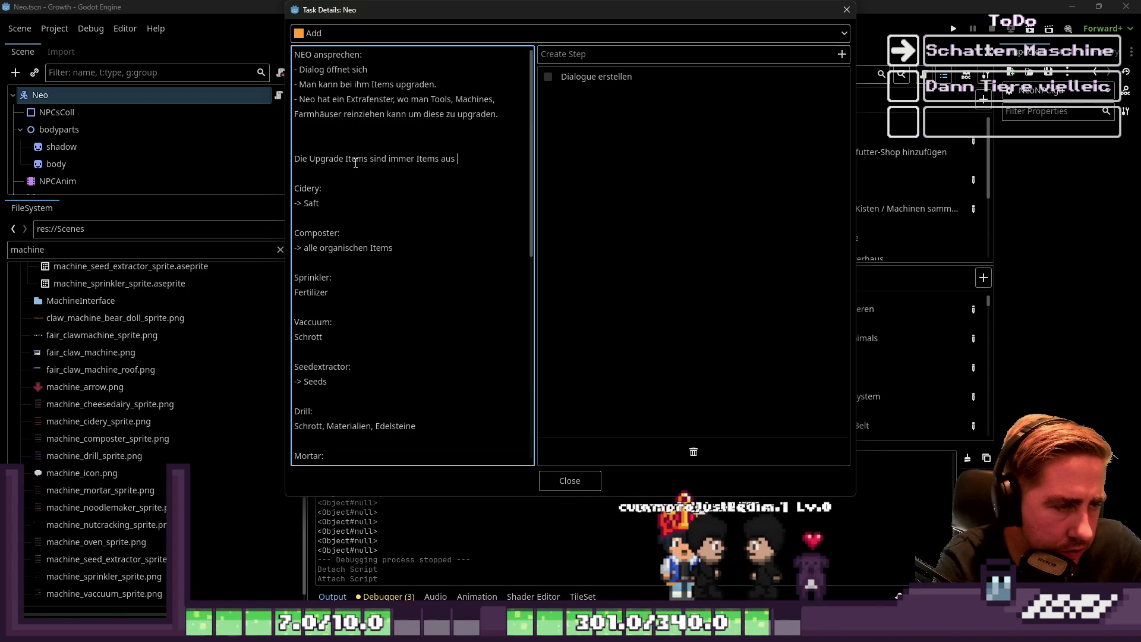
key("BackSpace")
type("die die Mach")
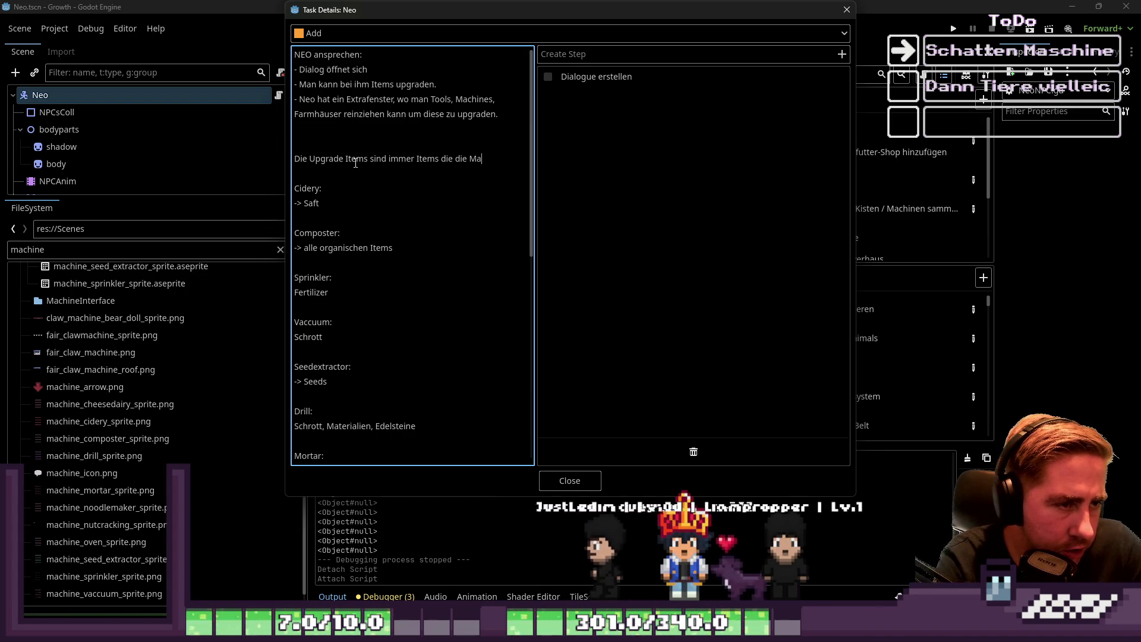
type("ine selbst e")
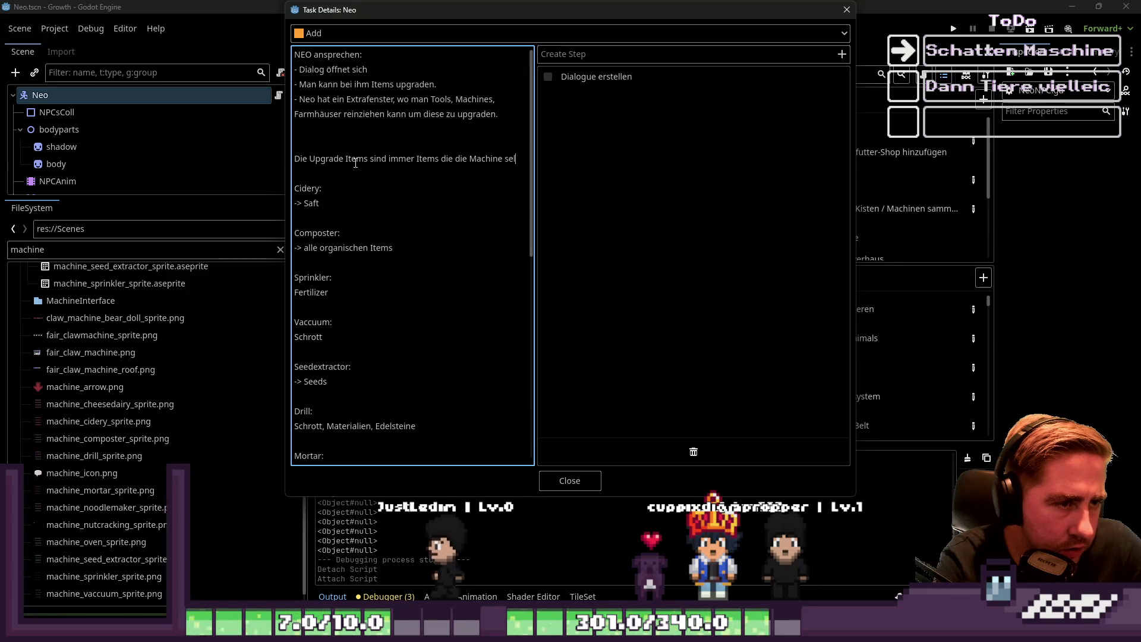
key("BackSpace")
type("herstellt")
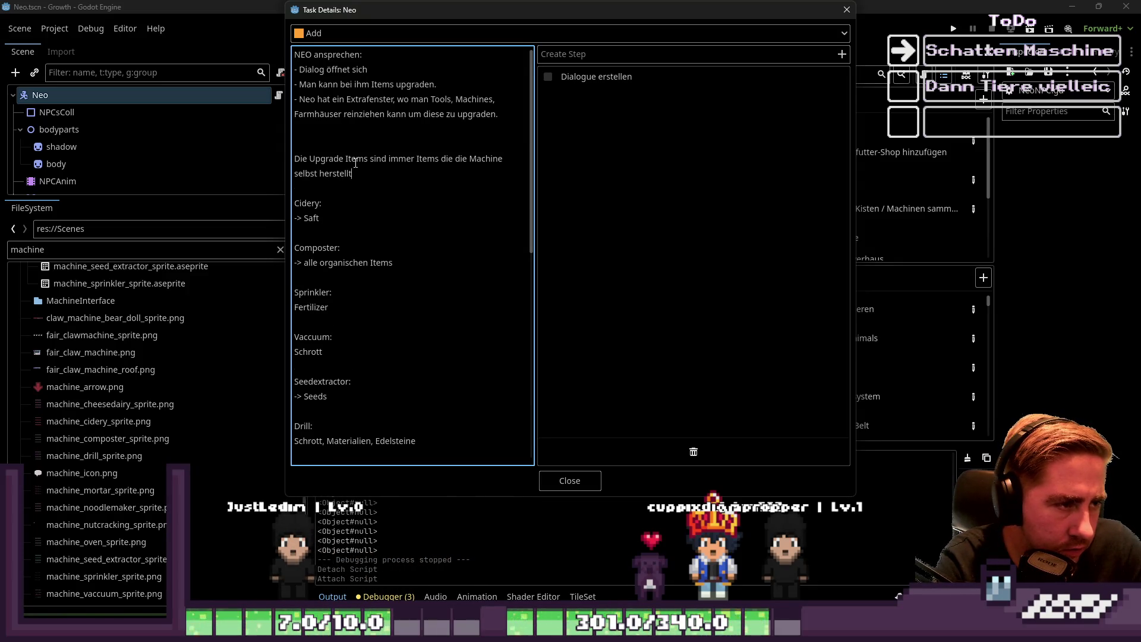
type(":")
Add a 'Vorteile:' heading with the point that players can't upgrade machines never used
key("Return")
type("Vorti")
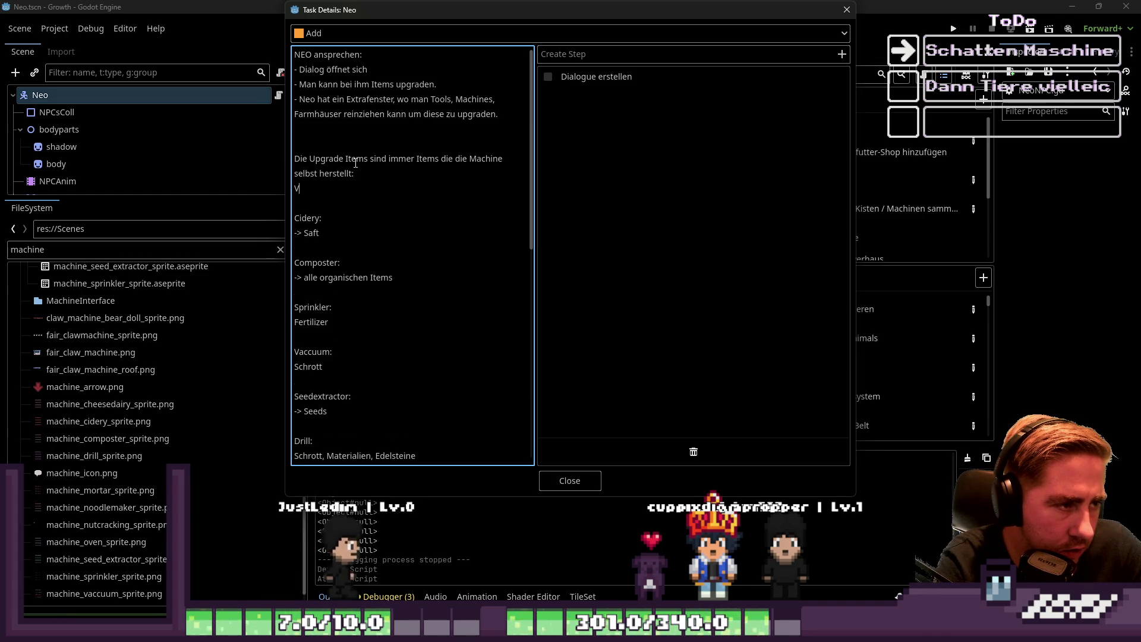
key("BackSpace")
type("eile:")
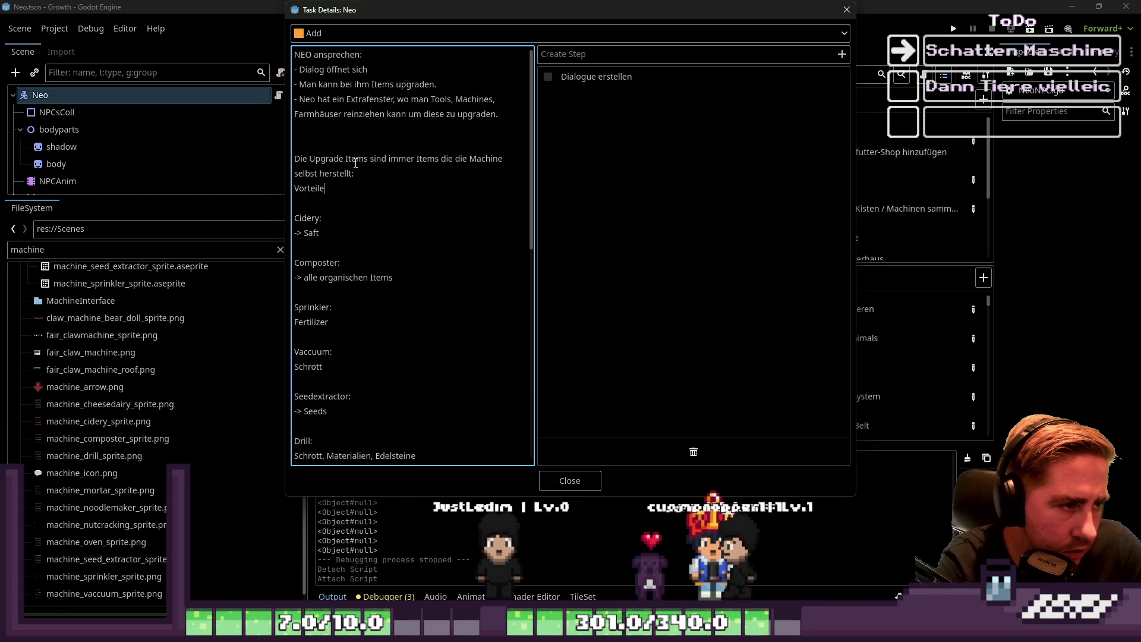
key("Return")
type("sorg")
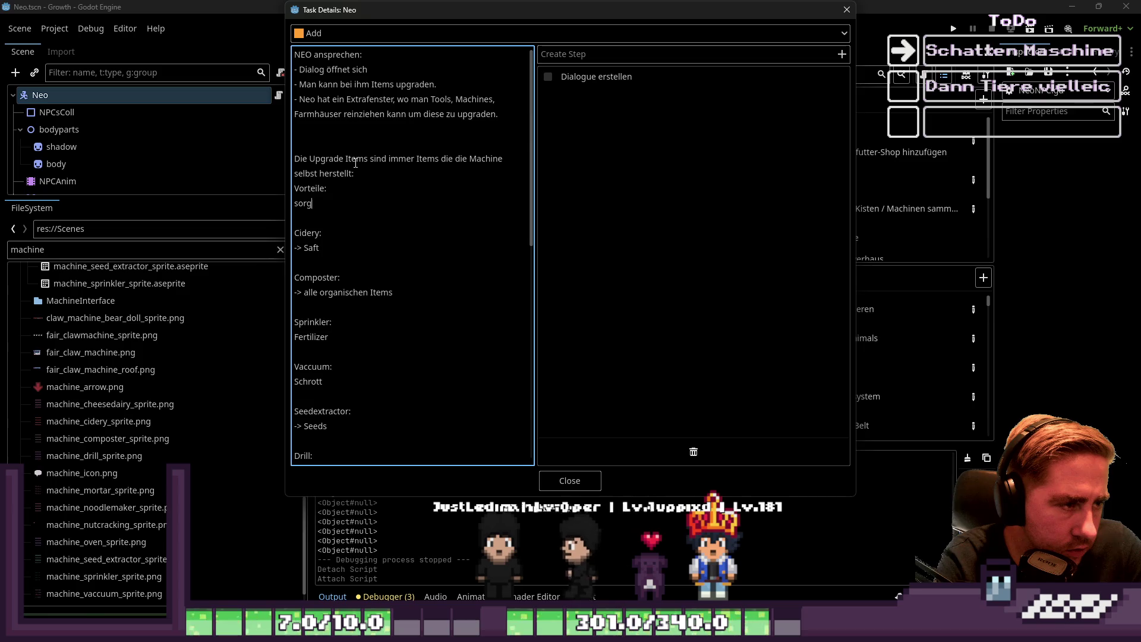
type("t dafür, dass d")
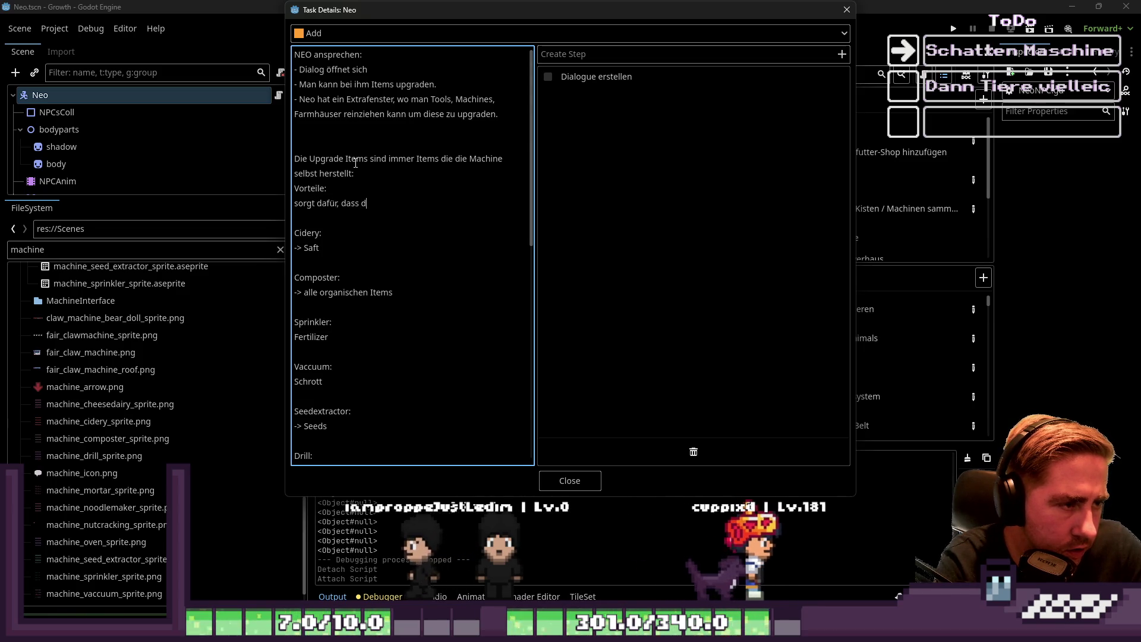
type("er Spieler die Machinen di")
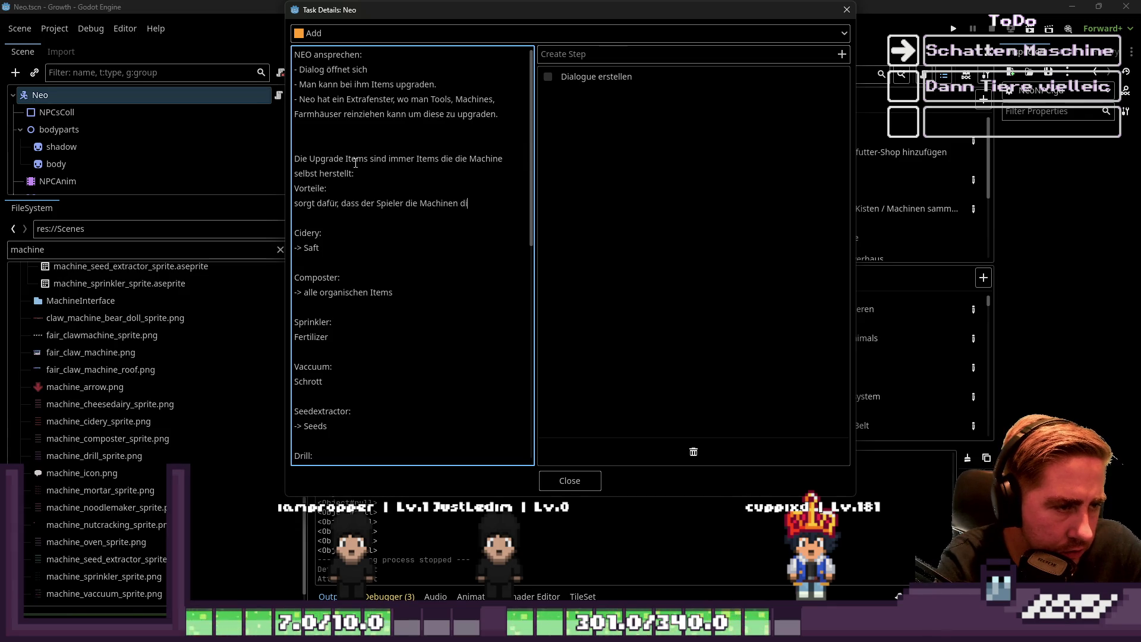
key("BackSpace")
key("BackSpace")
type("nicht direkt upgraded ")
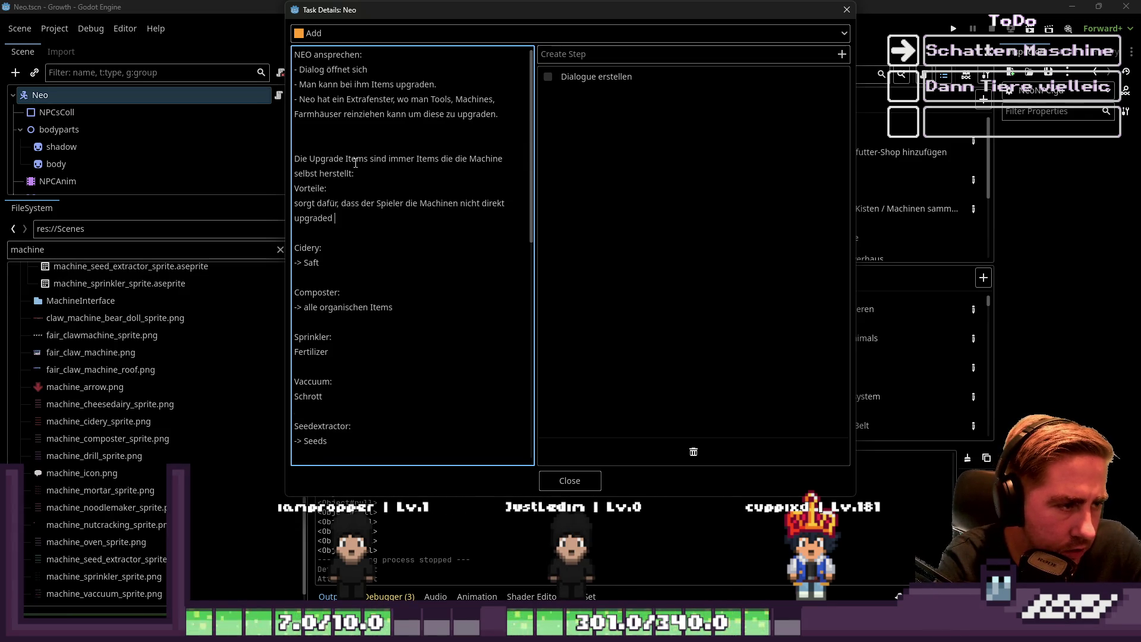
type("ohne diese je gent")
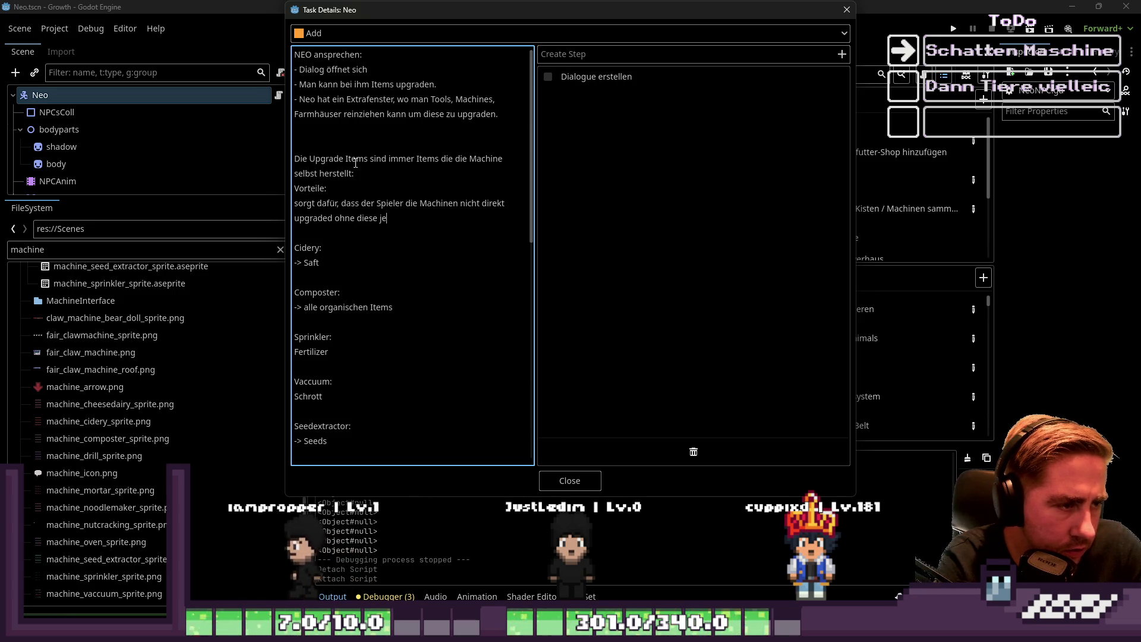
key("BackSpace")
type("ut")
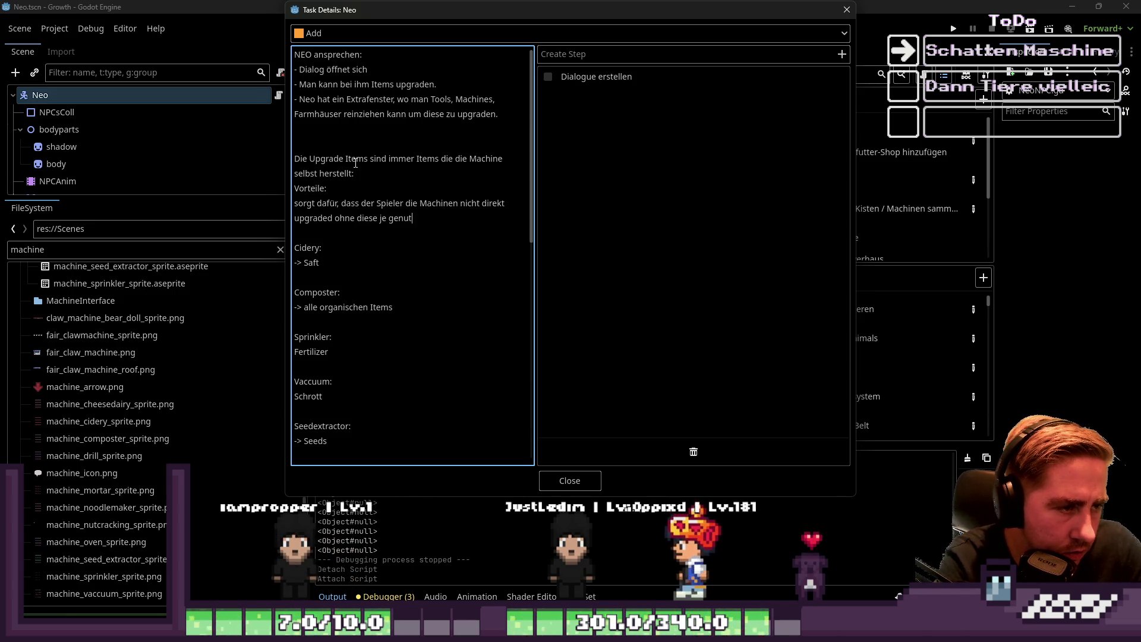
type("zt zu haben.")
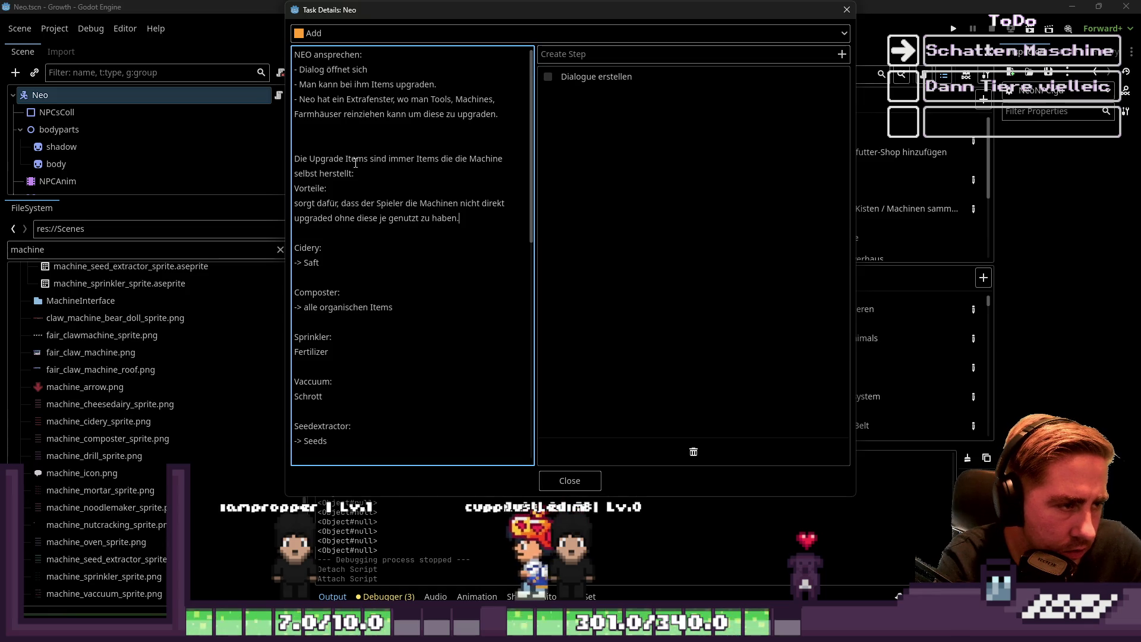
key("Return")
key("BackSpace")
type("-")
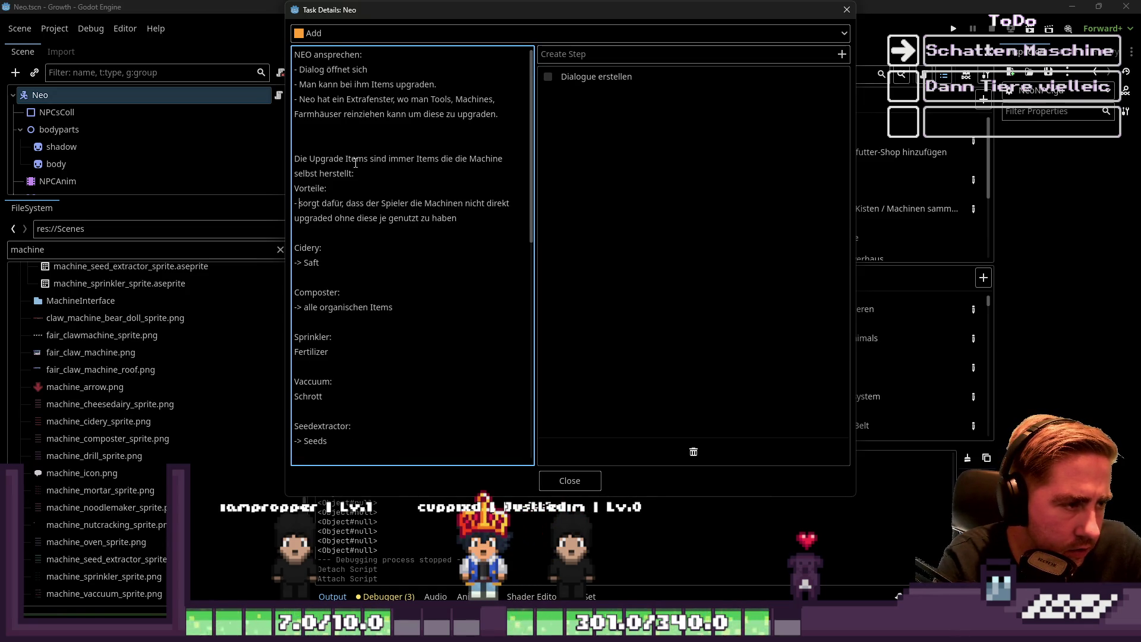
key("Return")
key("Return")
Add '- Spieler nutzt LowLevel Produkte zum Upgraden von LowLevel Upgrades (Lv. 1-3)'
key("Up")
key("Up")
type("- Spieler ")
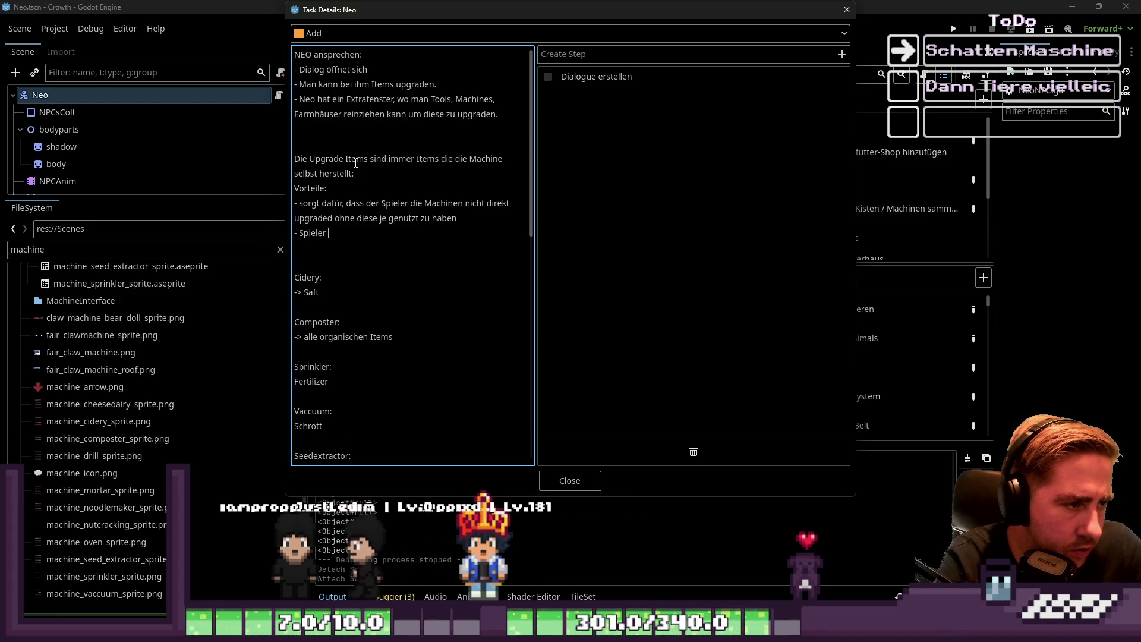
type("nutzt LowLevel Produkte")
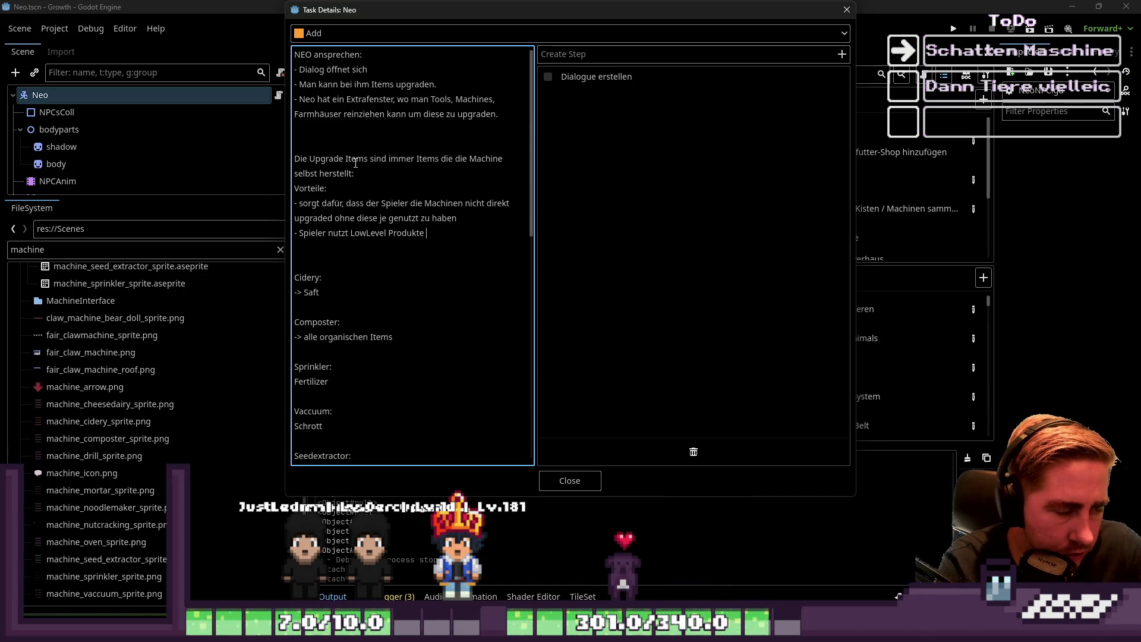
type("zum Upgraden von Low")
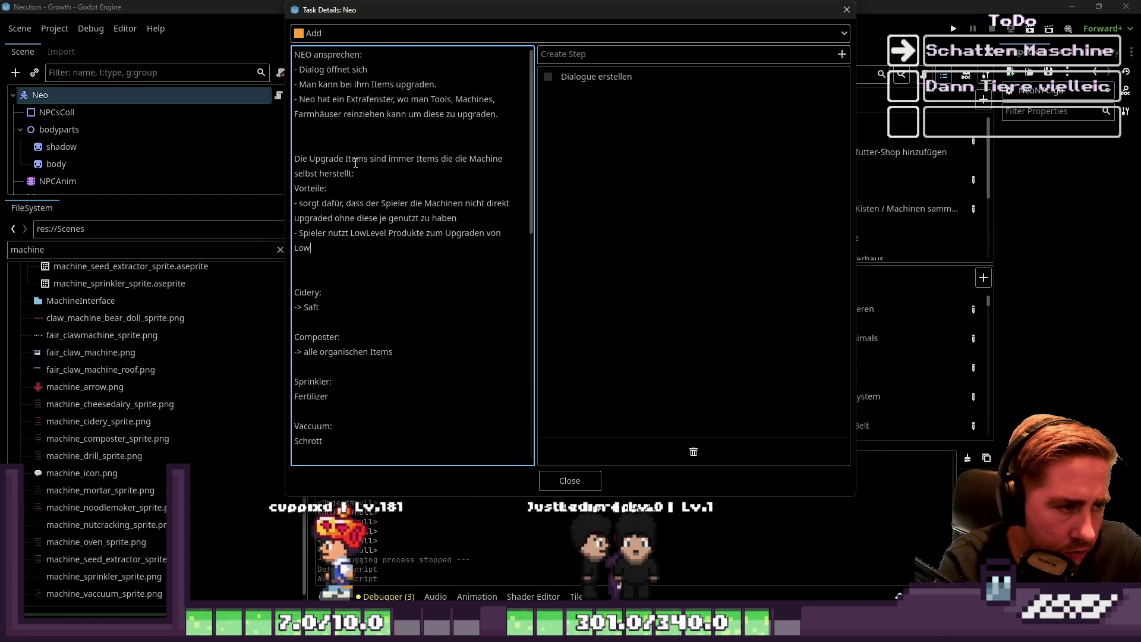
type("Level Upgrads (Lv.")
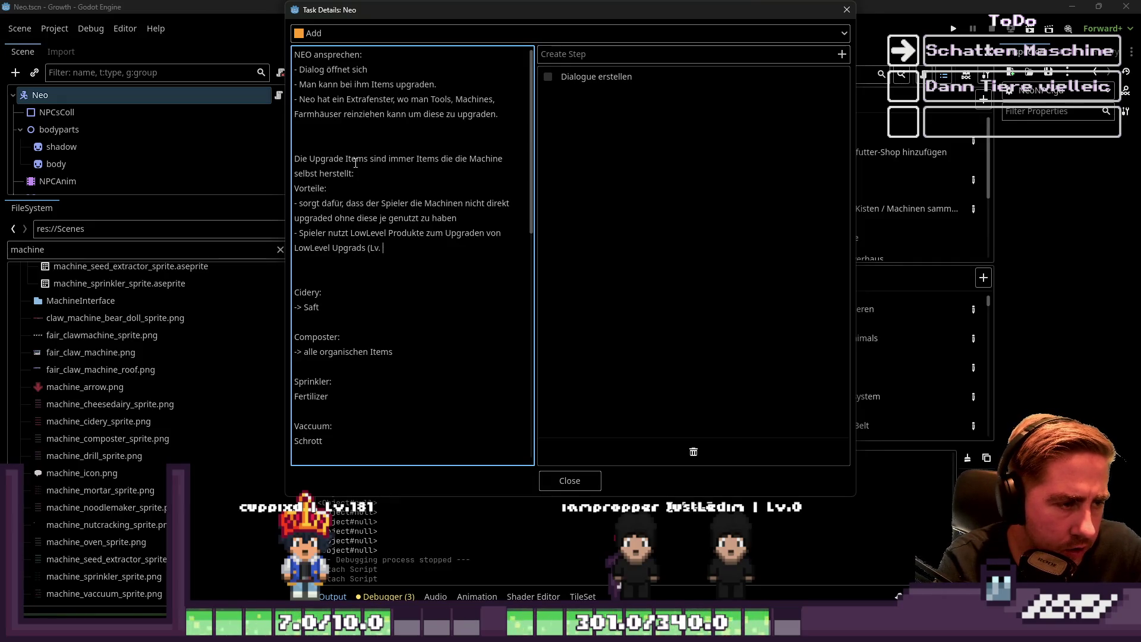
type(")")
key("Return")
Add '- Spieler nutzt MidGameLevel Produkte zum Upgraden von MidGameLevel Upgrades (4-6)'
type("- ")
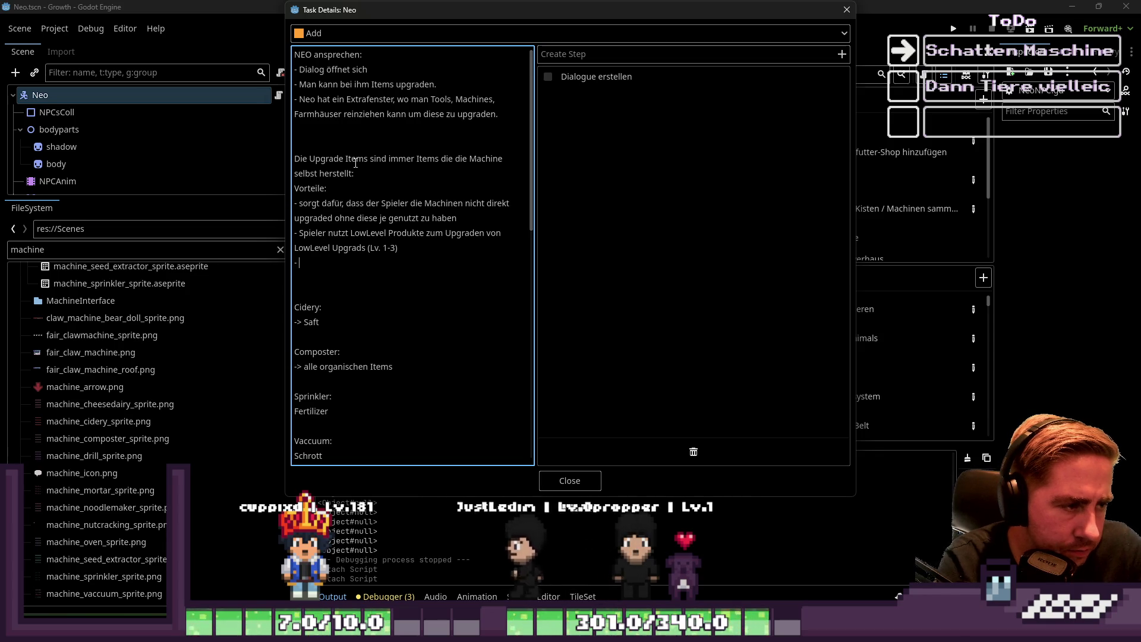
type("Spieler nutzt ")
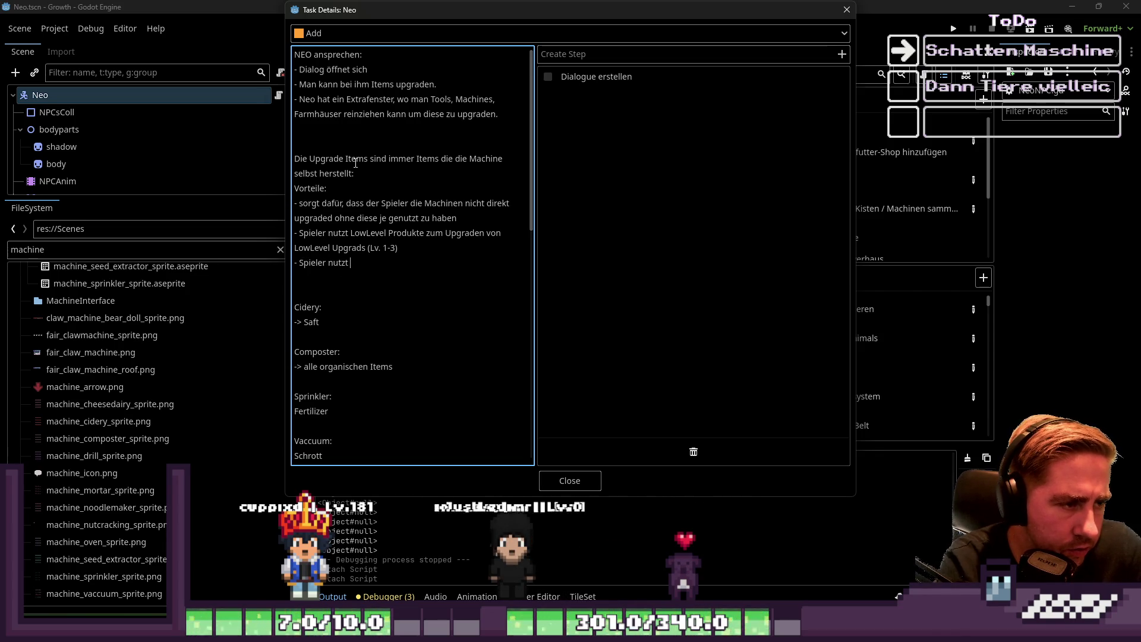
type("MidGameLevel Produkte zum Upg")
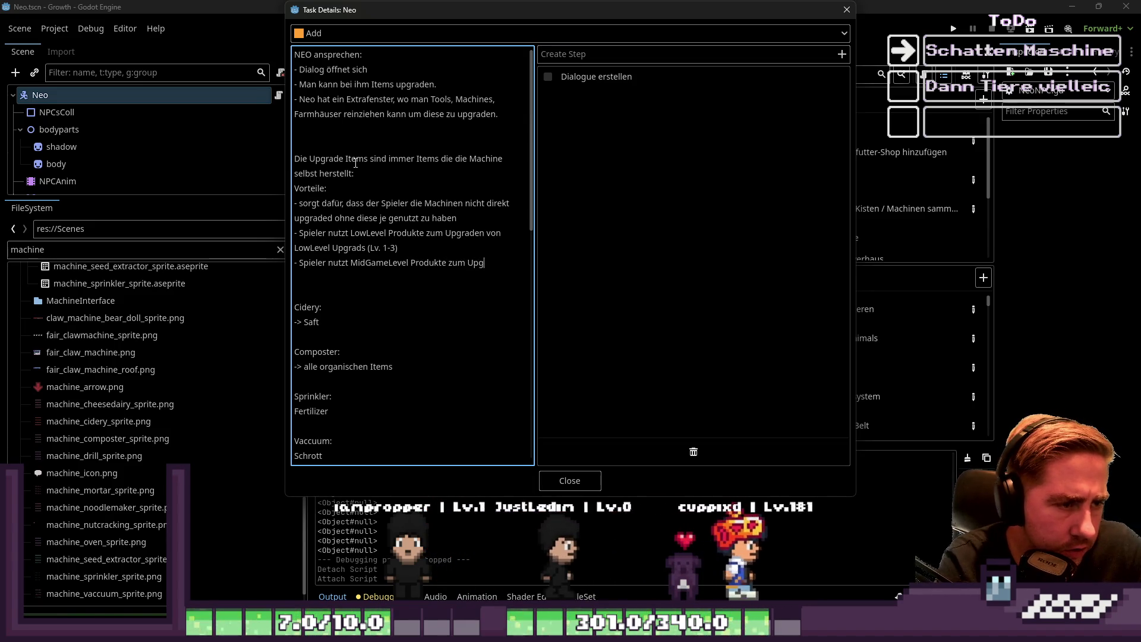
type("raden ")
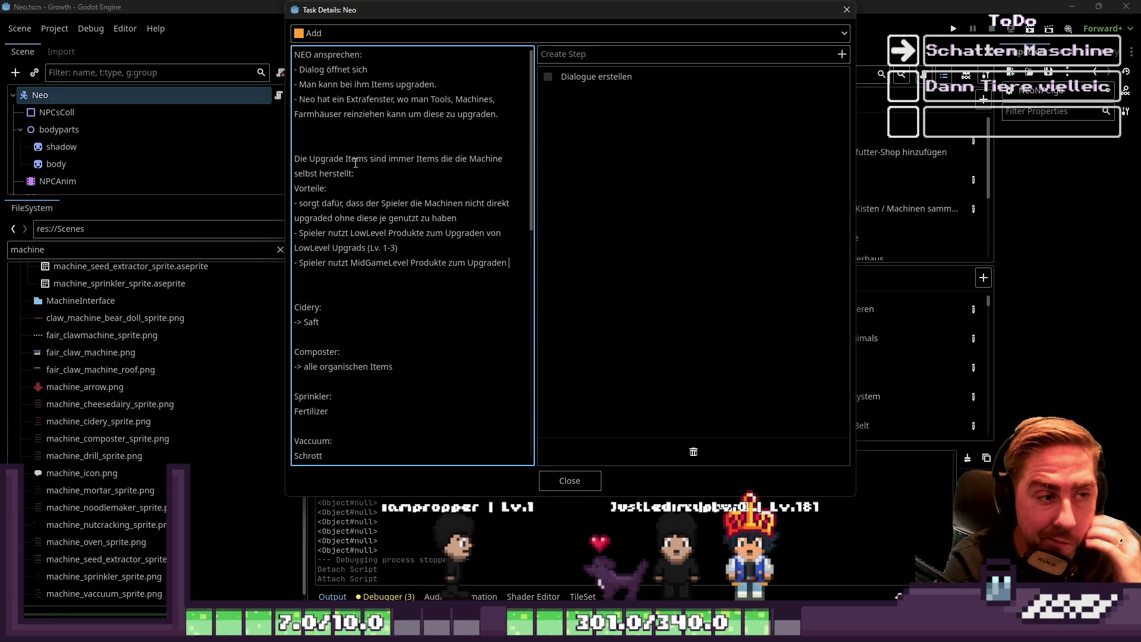
type("von MidGameLe")
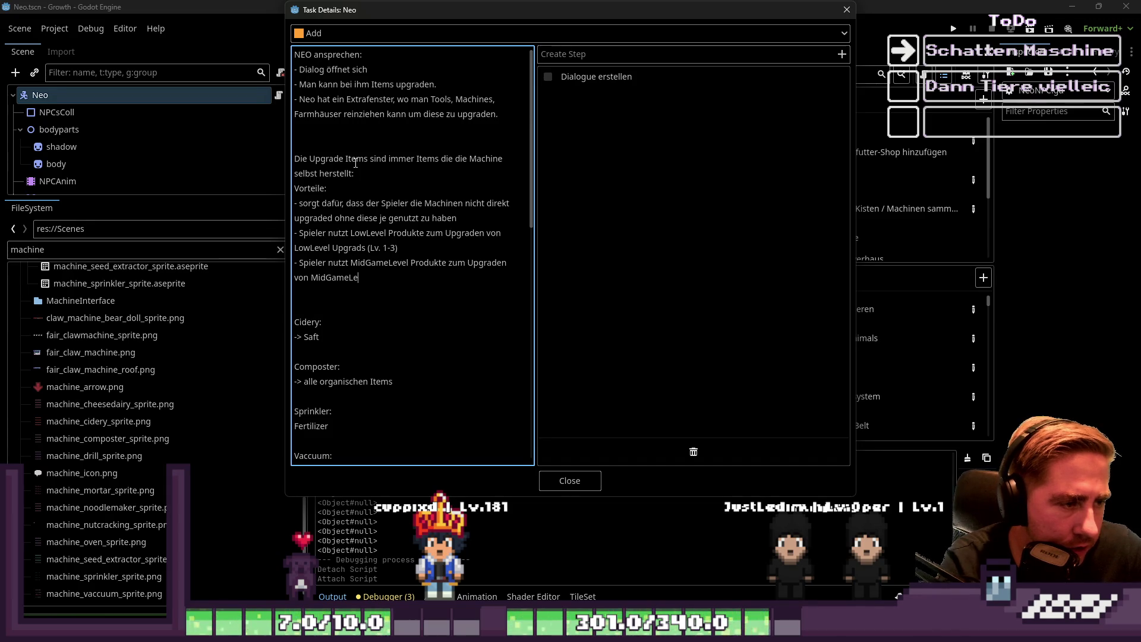
type("vel Upgrades (4")
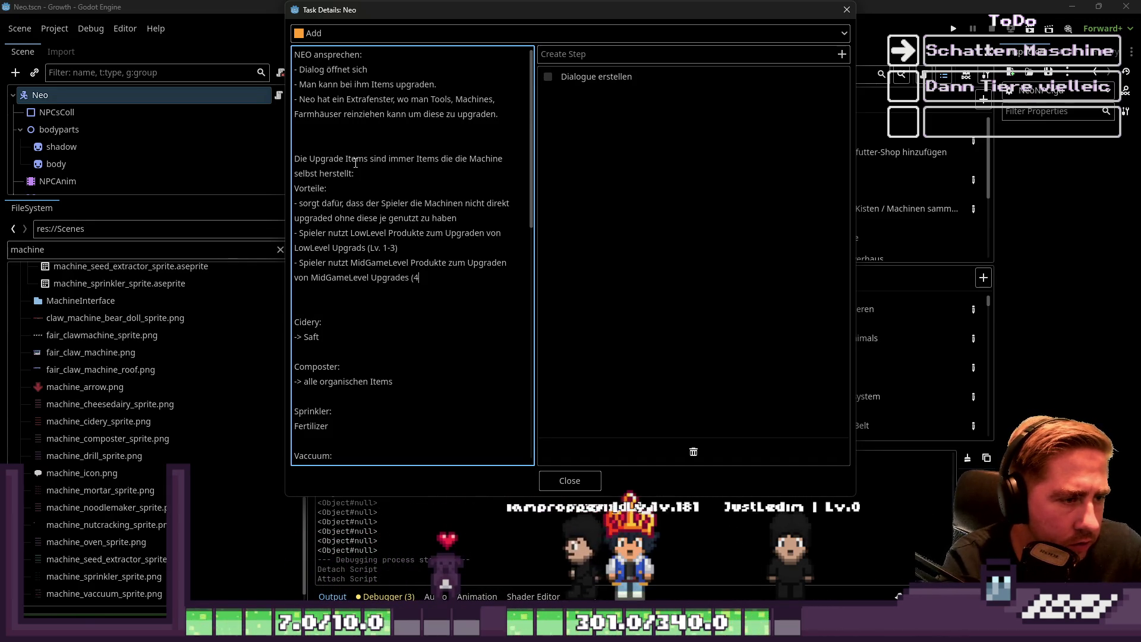
type("-7")
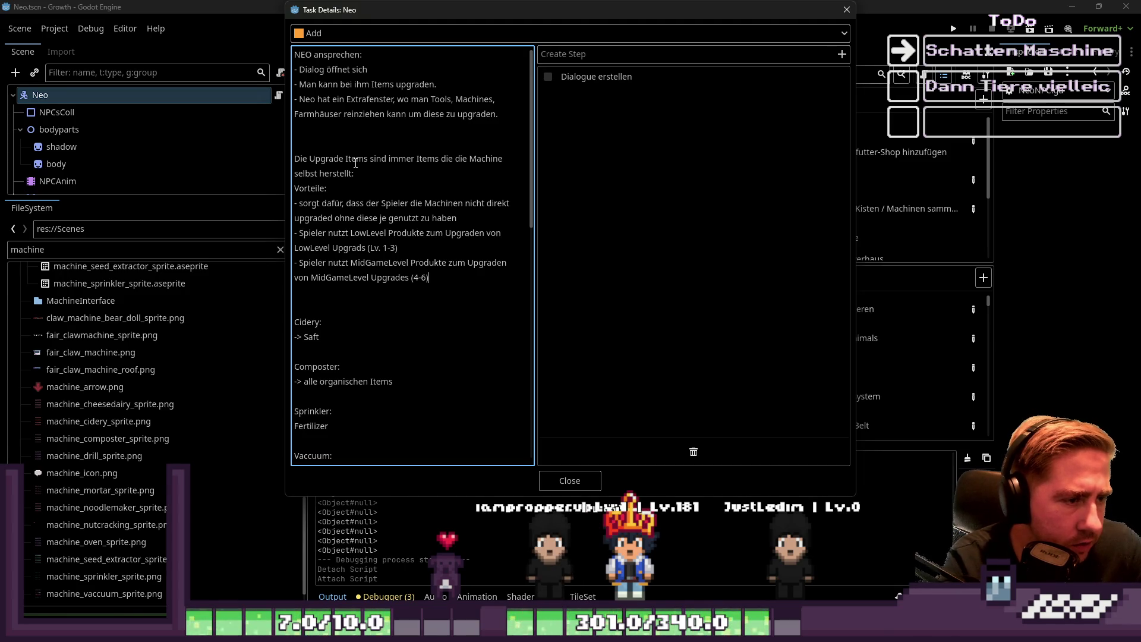
key("Return")
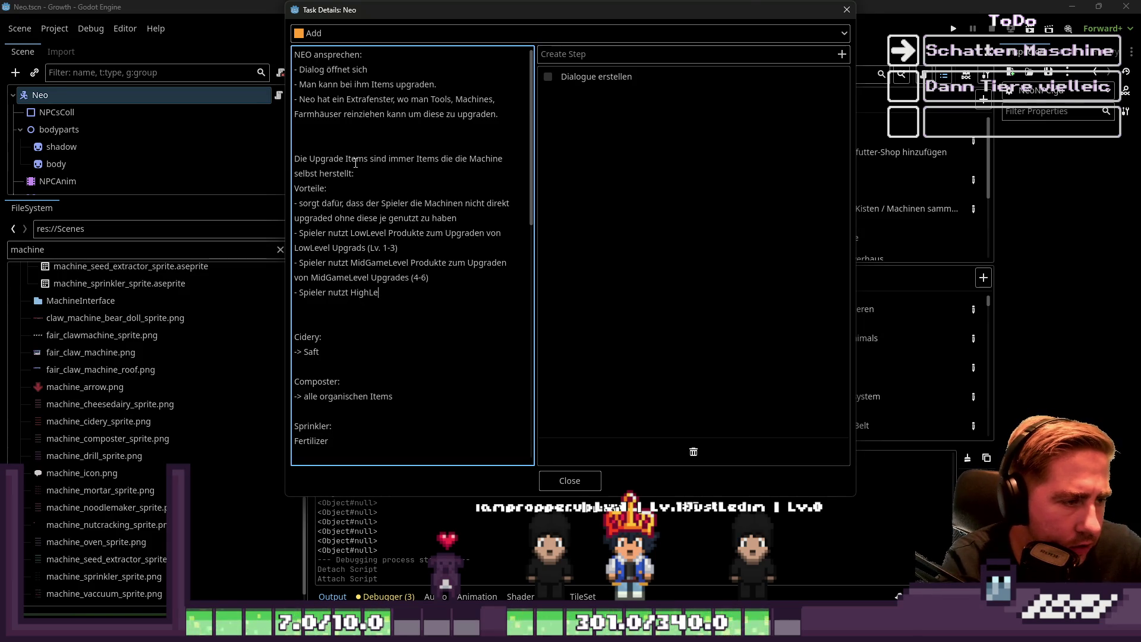
Replace 'HighLe' with the LateGameLevel Produkte for LateGameLevel Upgrades (7-10) point
key("BackSpace")
key("BackSpace")
key("BackSpace")
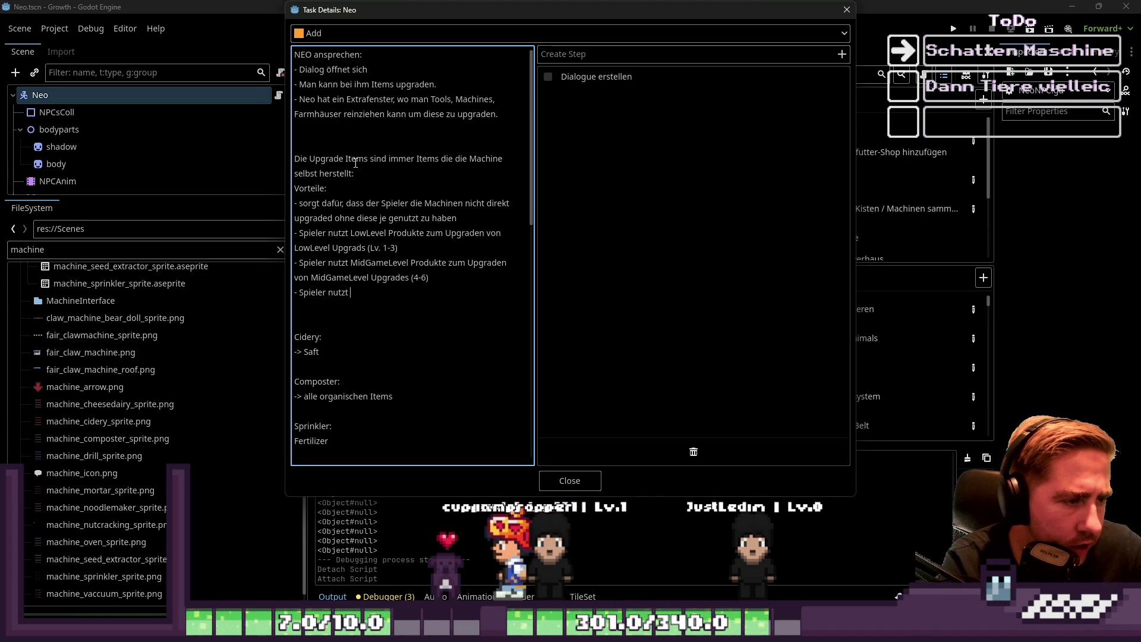
type("LateGame")
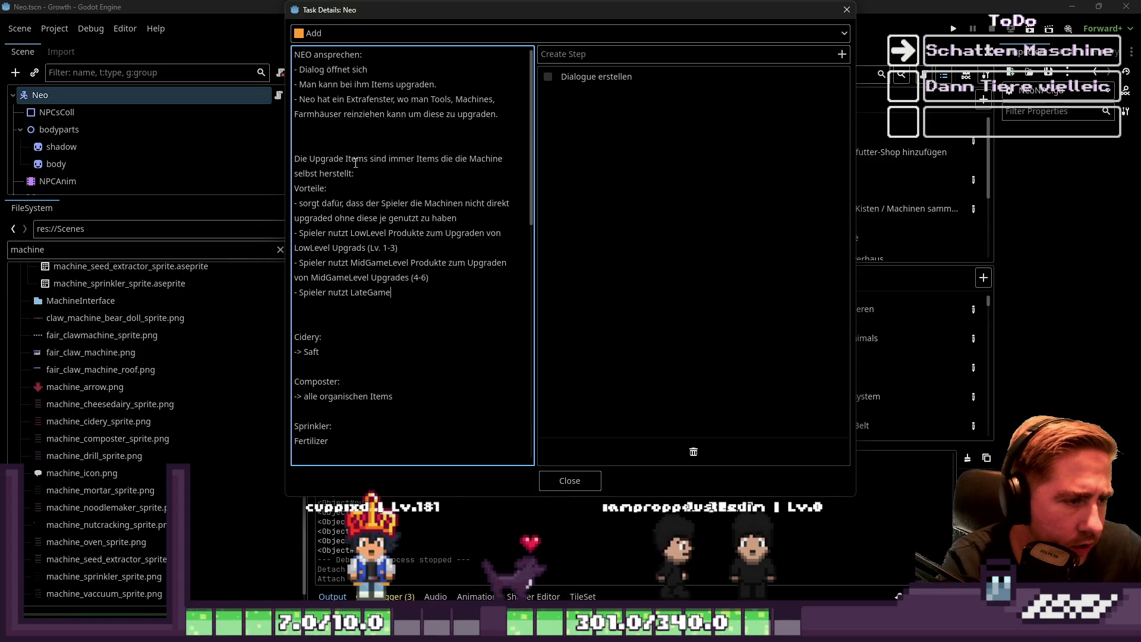
type("L")
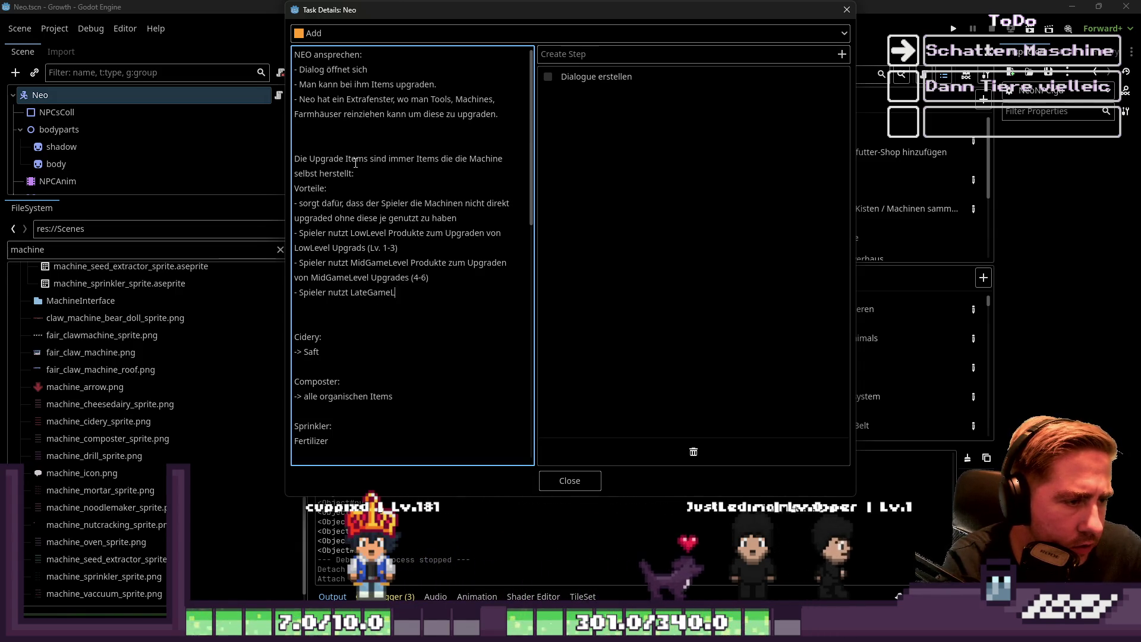
type("evel Produkte zum Upgr")
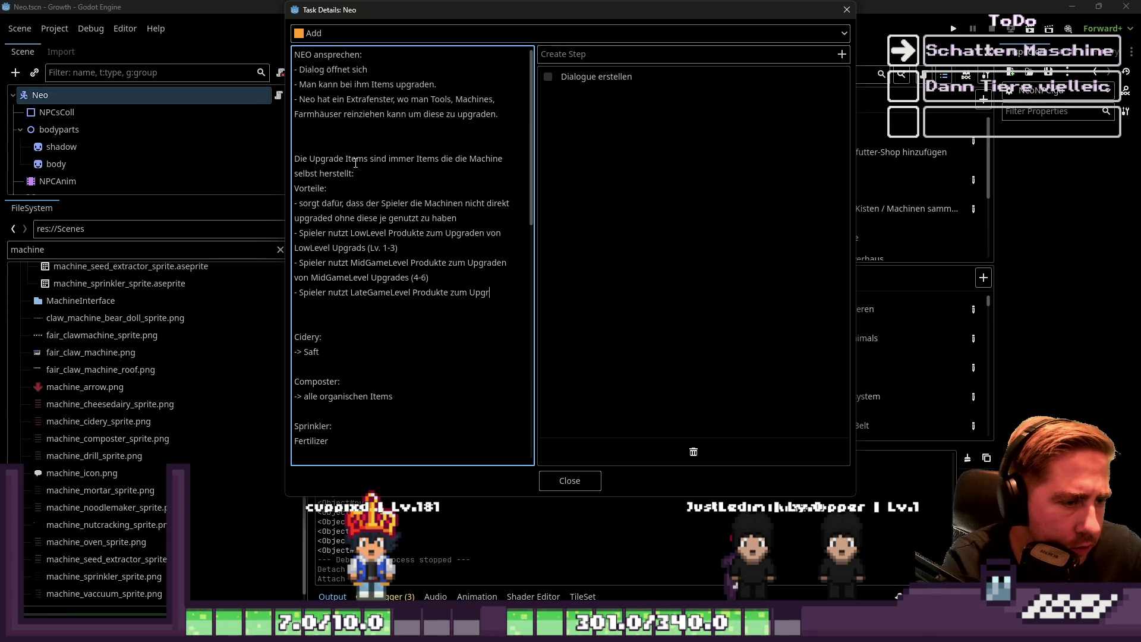
type("aden von M")
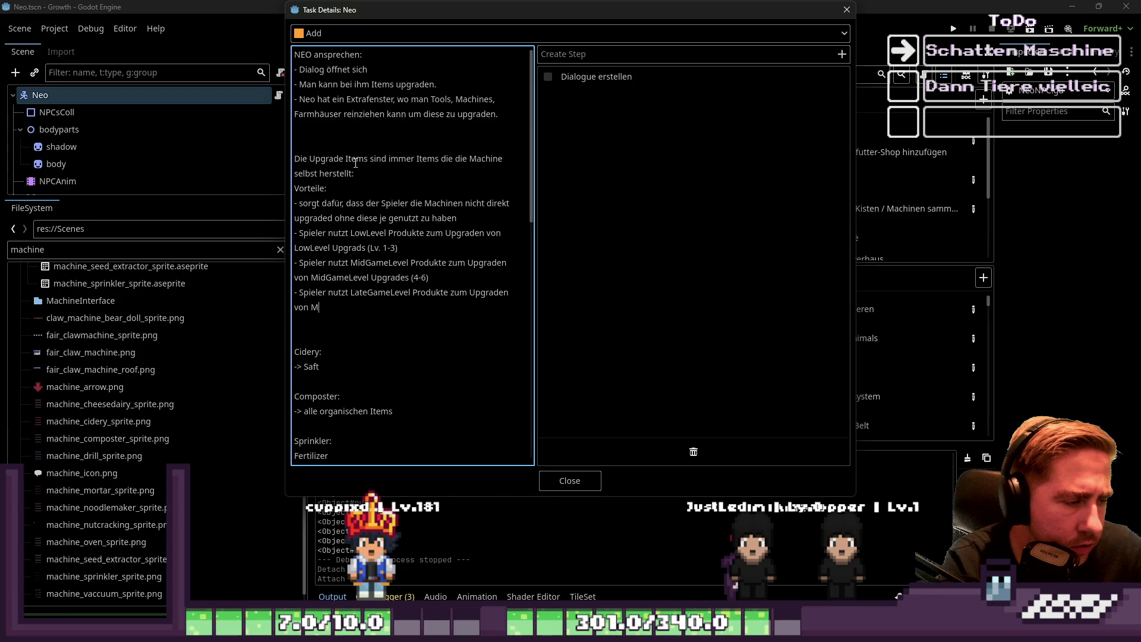
key("BackSpace")
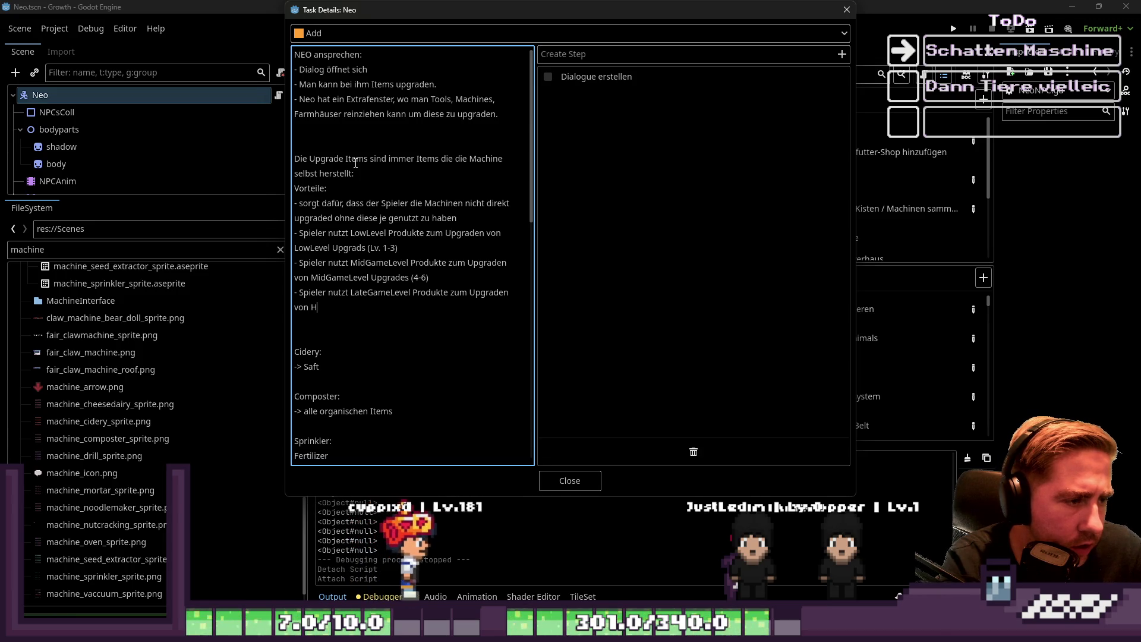
type("LateGameLe")
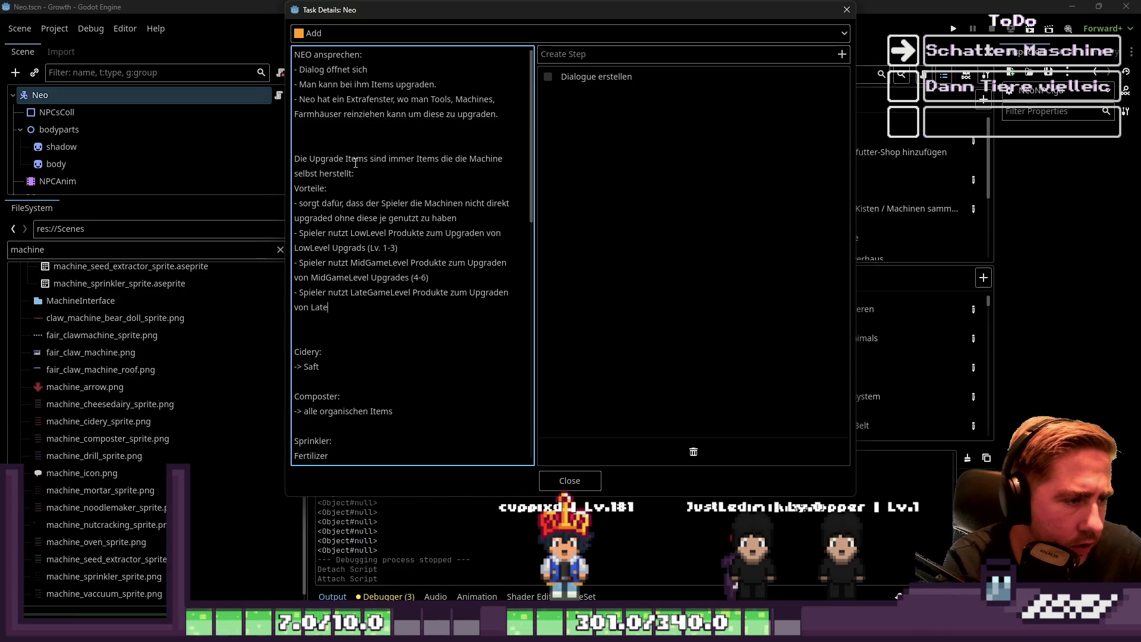
type("vel U")
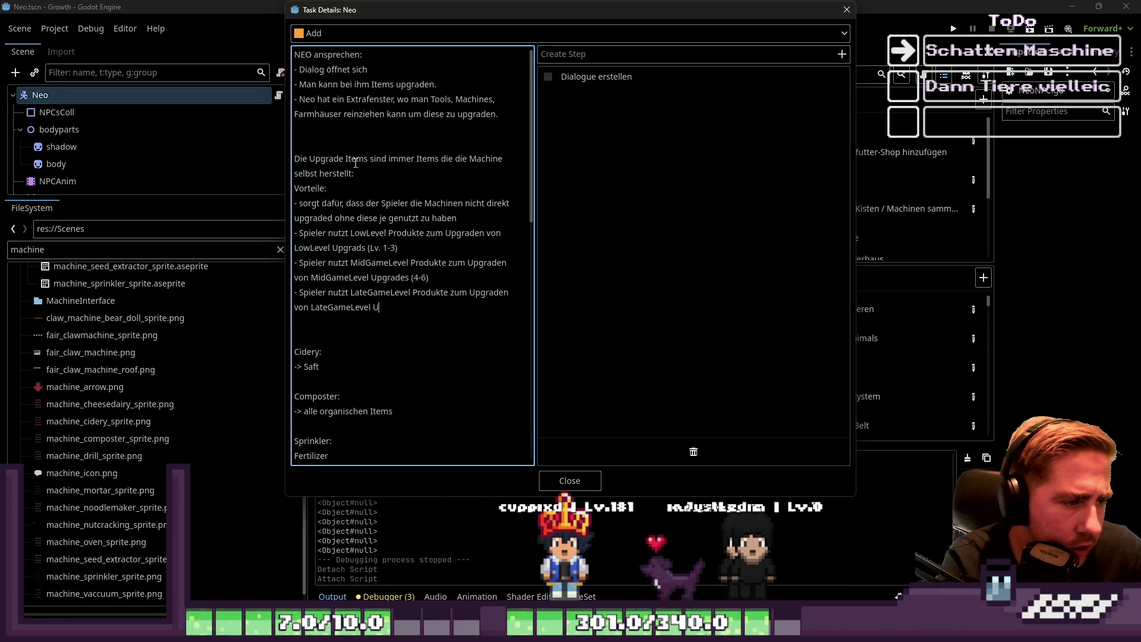
type("pgrades (7-109")
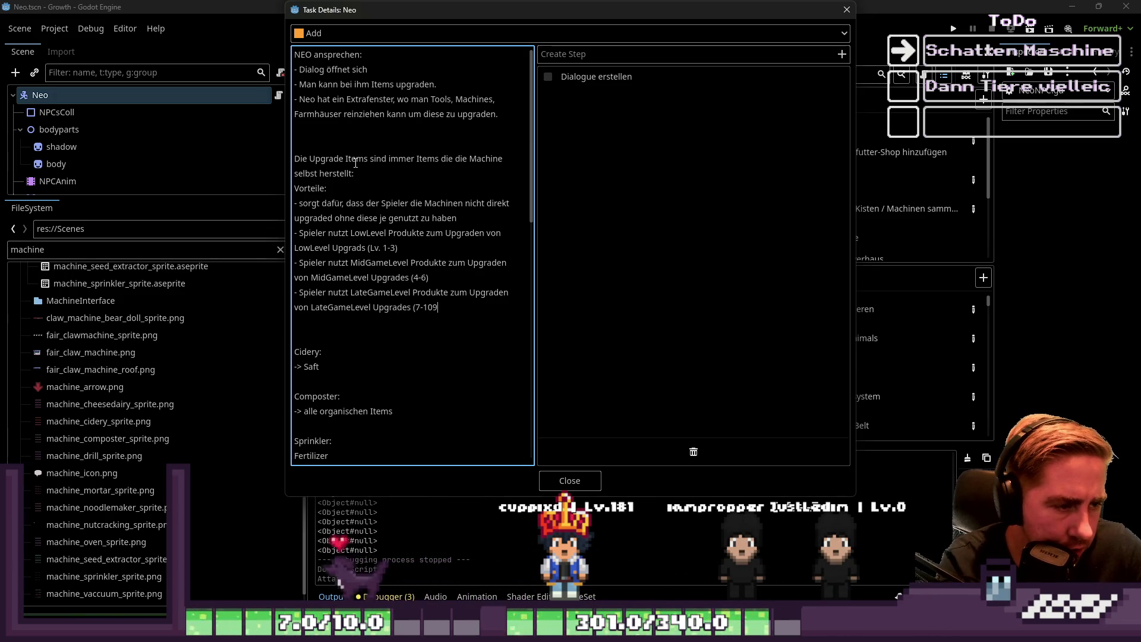
key("Return")
key("Return")
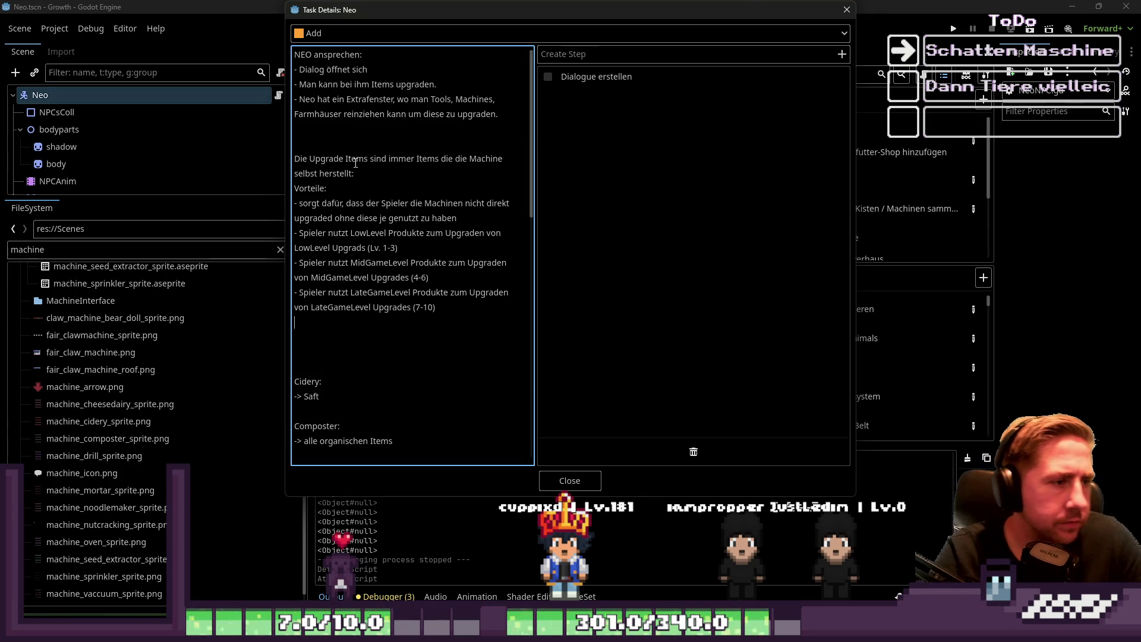
type("-Ma")
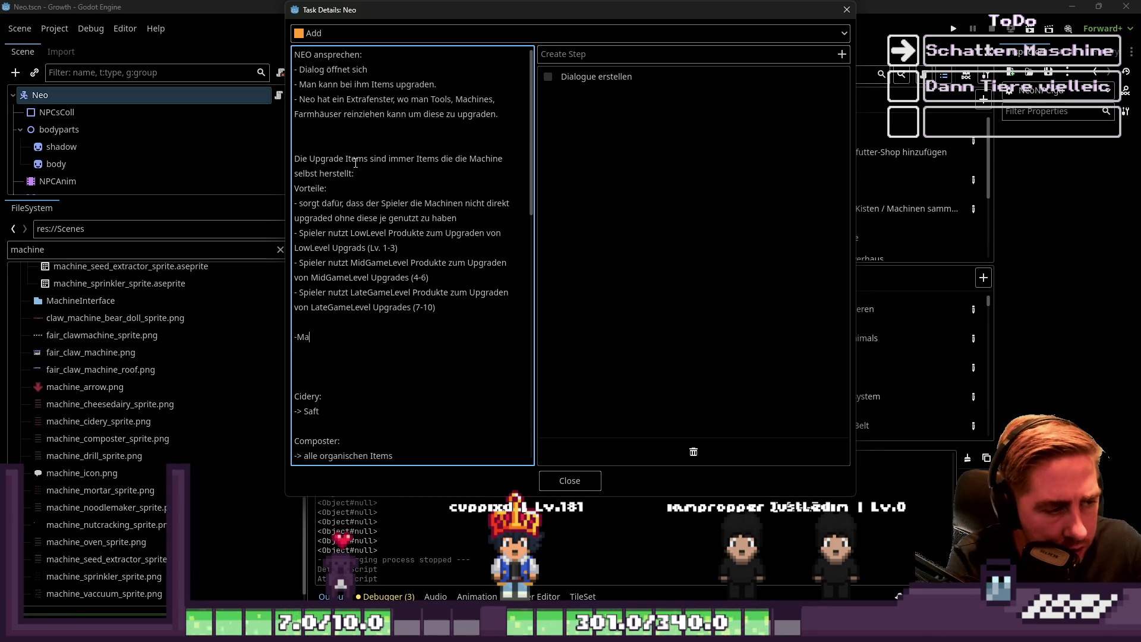
Add '- Es werden auch Materialien benötigt um die Maschinen zu upgraden (Holz, Schrott etc.)'
type("terialien")
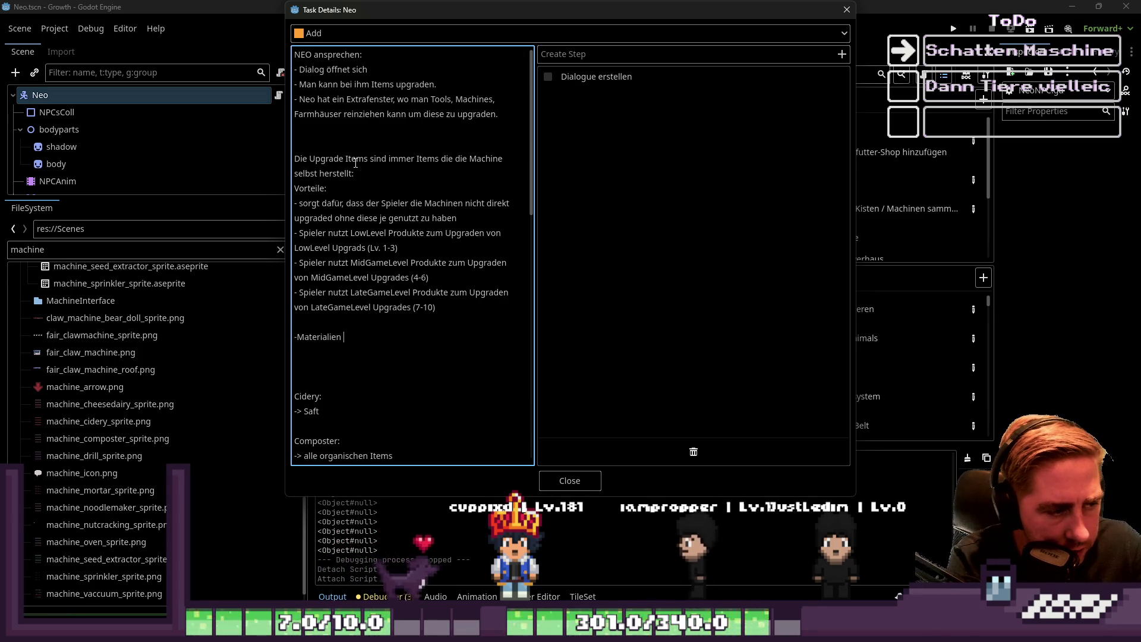
key("BackSpace")
key("BackSpace")
key("BackSpace")
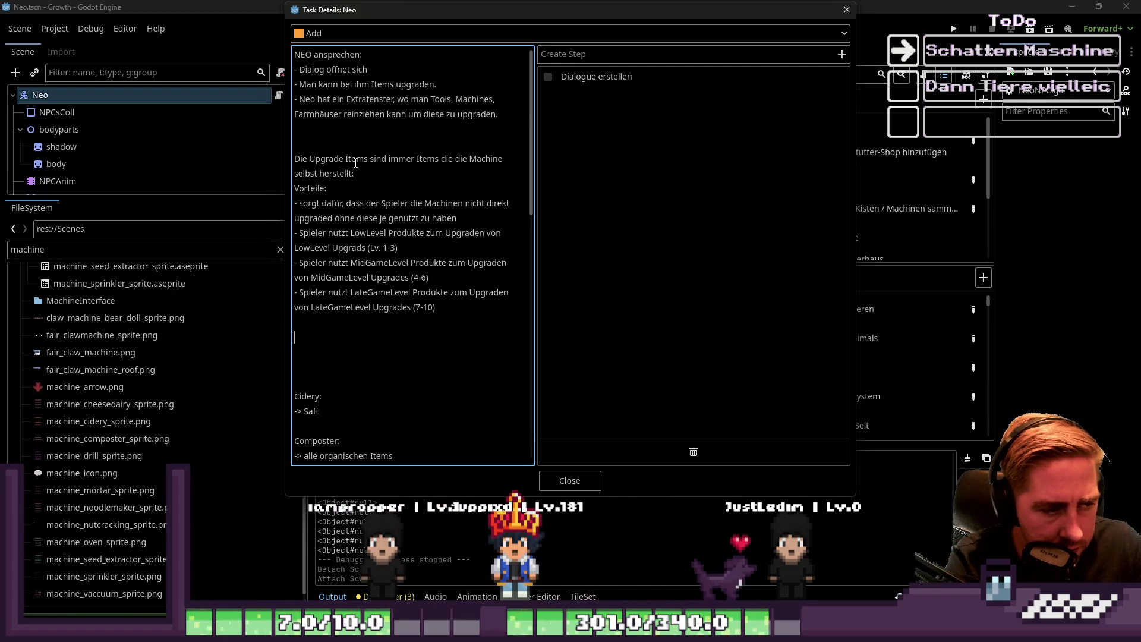
type("- Es werden auch M")
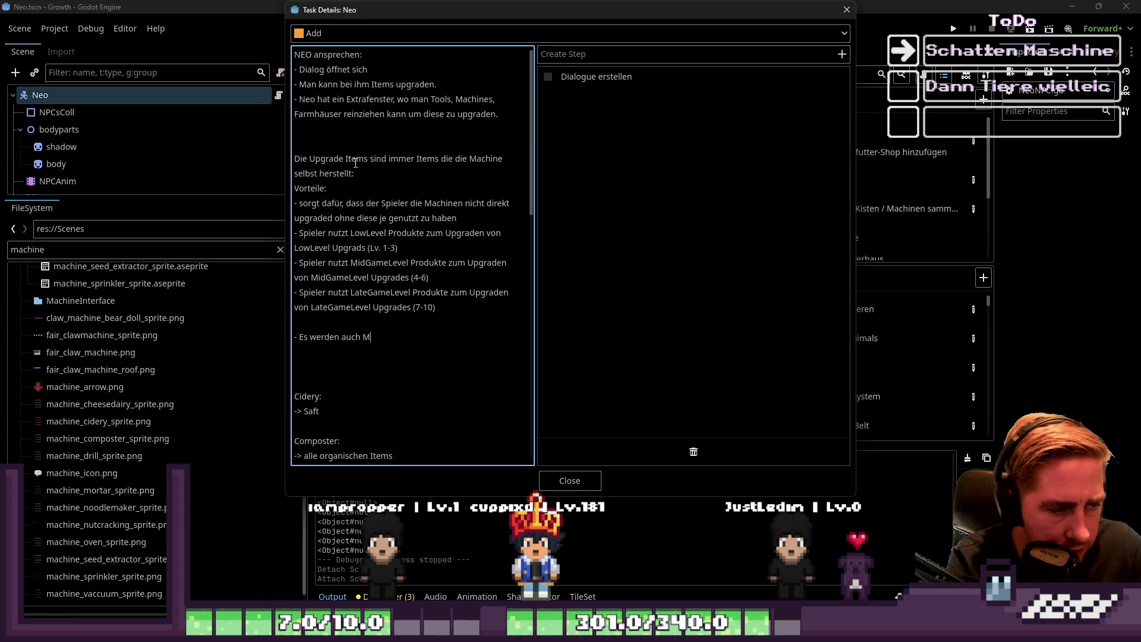
type("nötigt um die M")
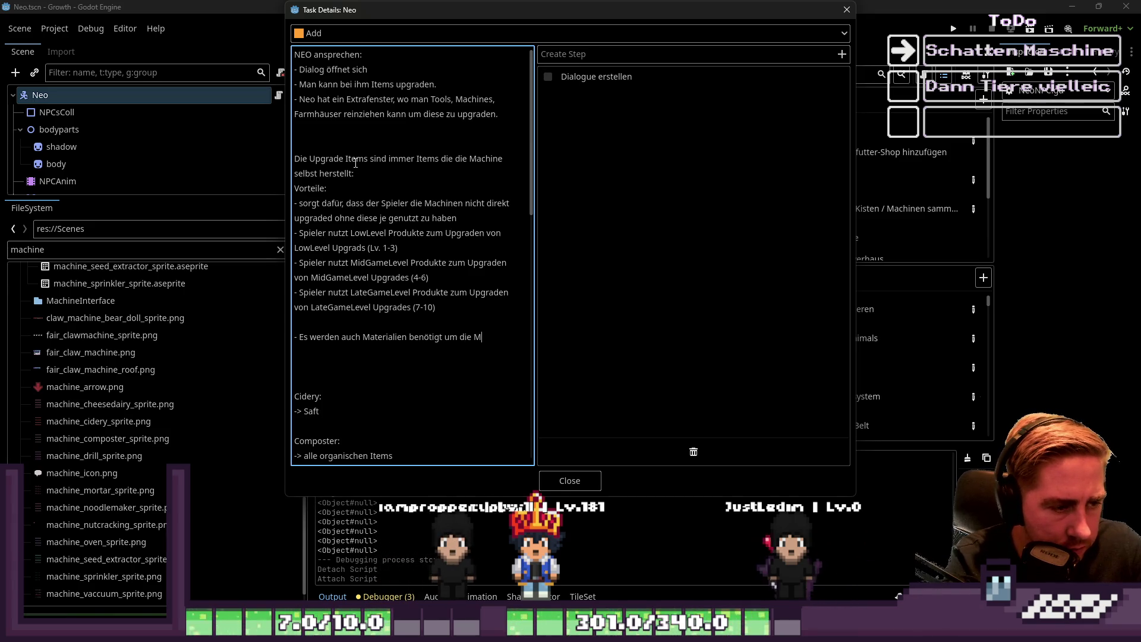
type("aschinen zu upgr")
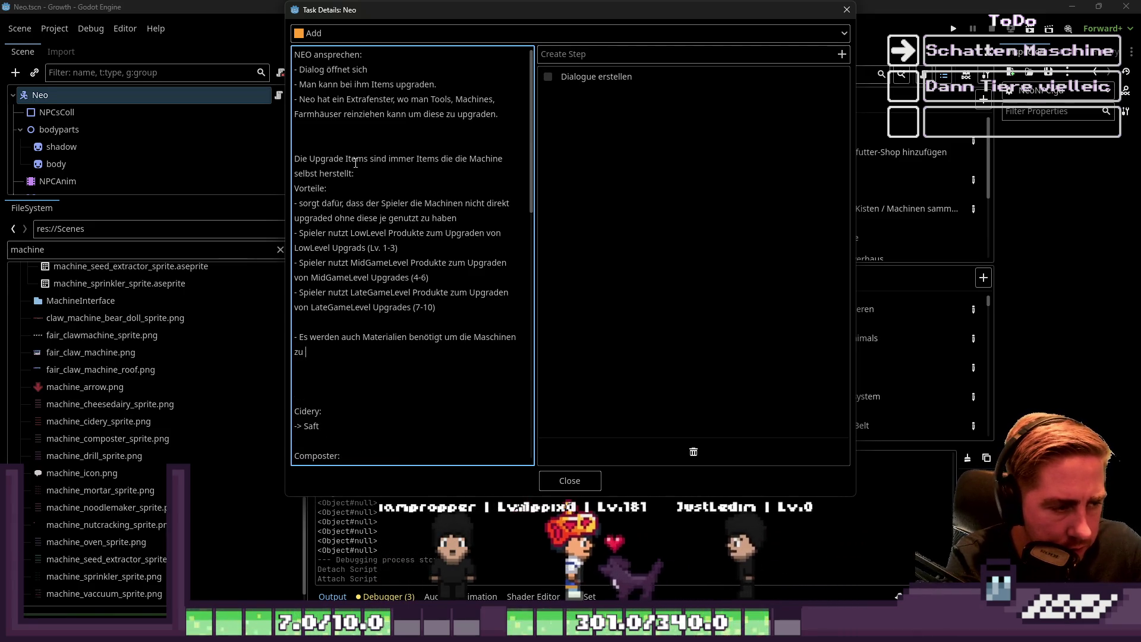
type("aden (Holz, Schrot")
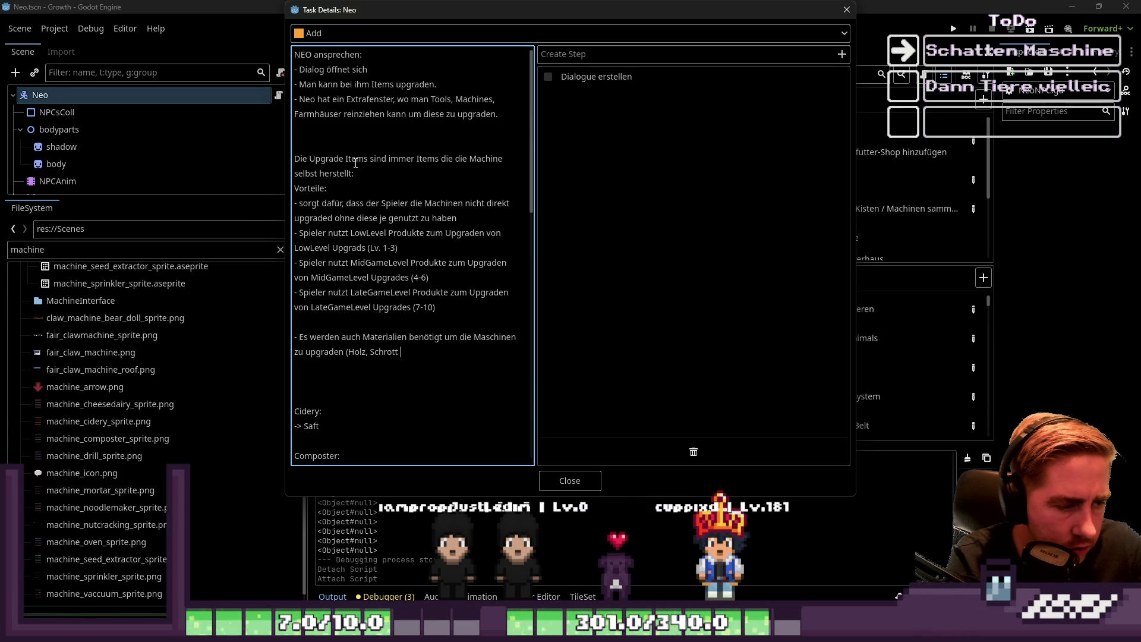
type("tc.")
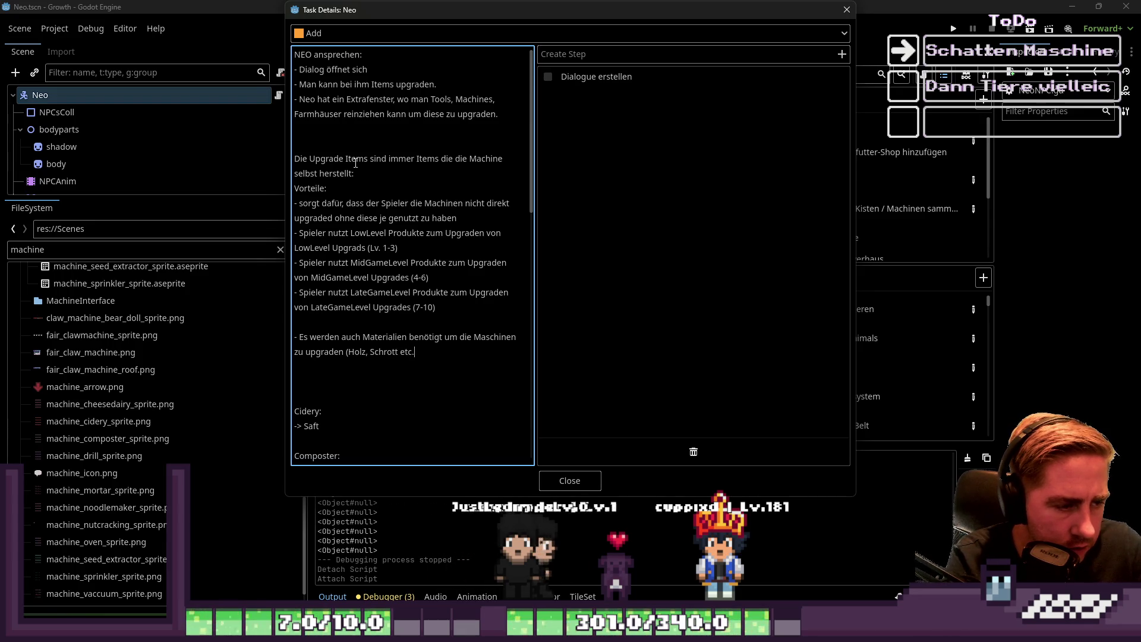
key("BackSpace")
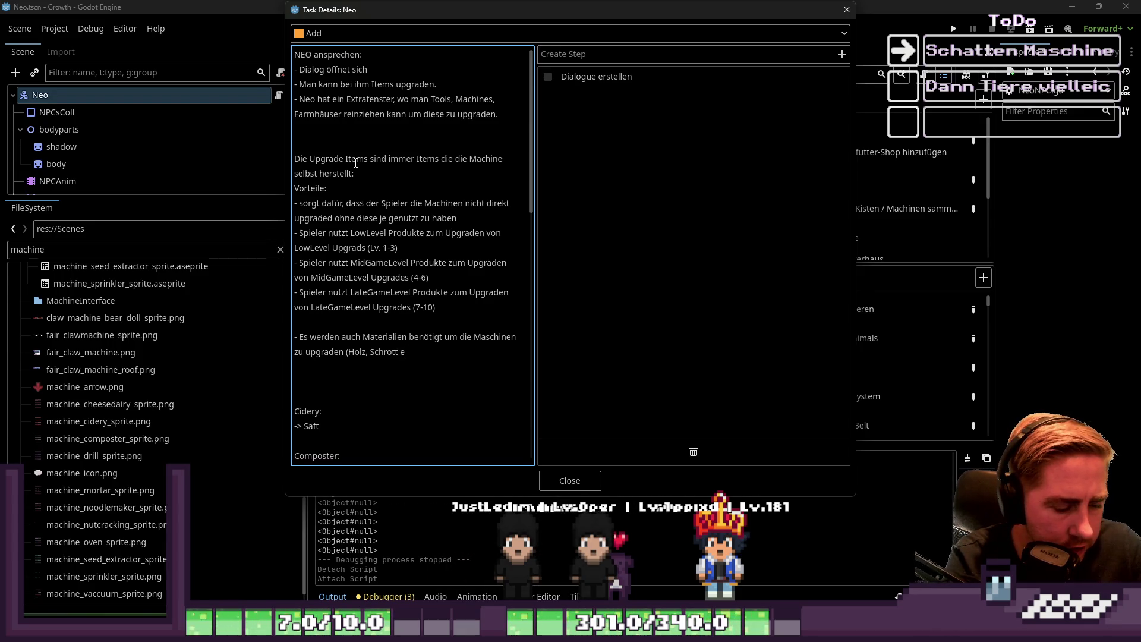
type("tc.)")
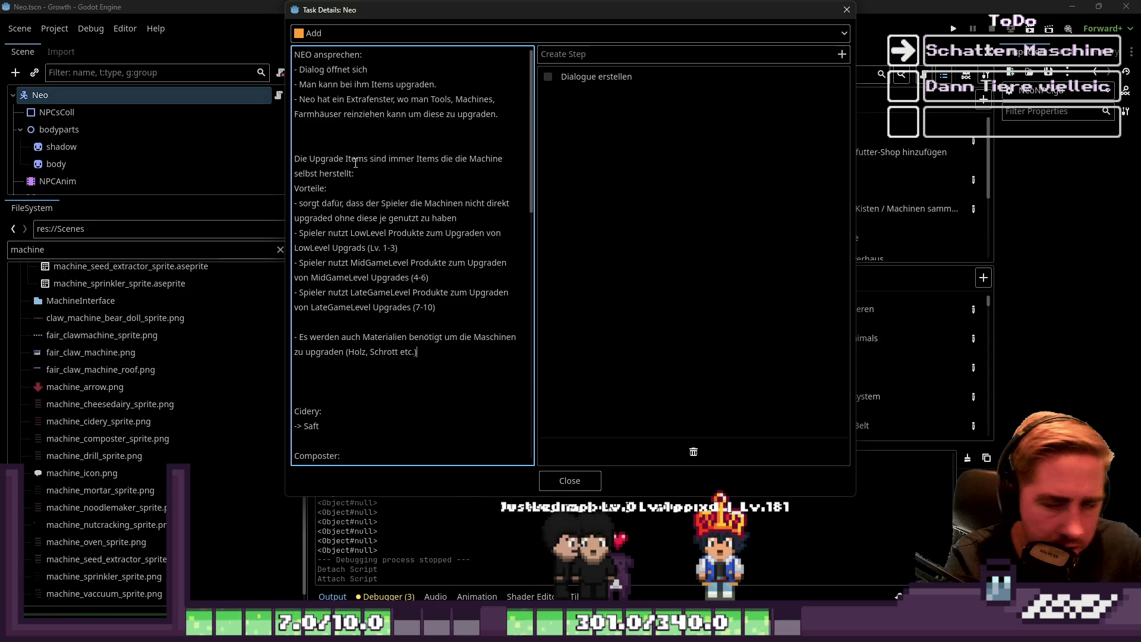
key("Return")
key("Return")
type("-")
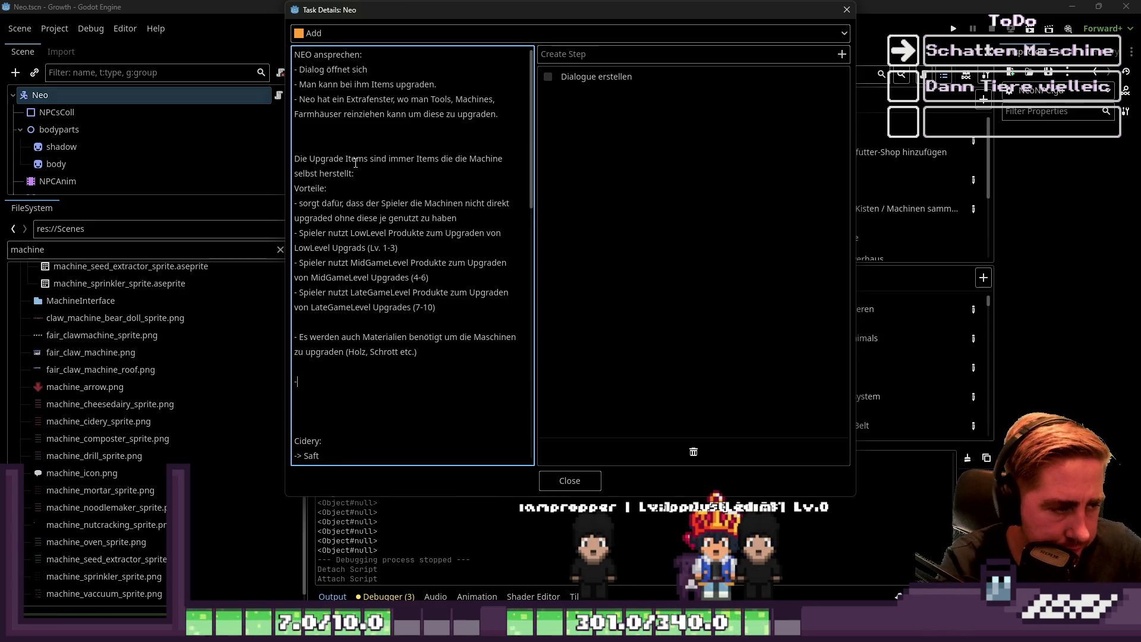
Insert blank lines between each Vorteile point, from LateGameLevel up to 'sorgt dafür'
key("Return")
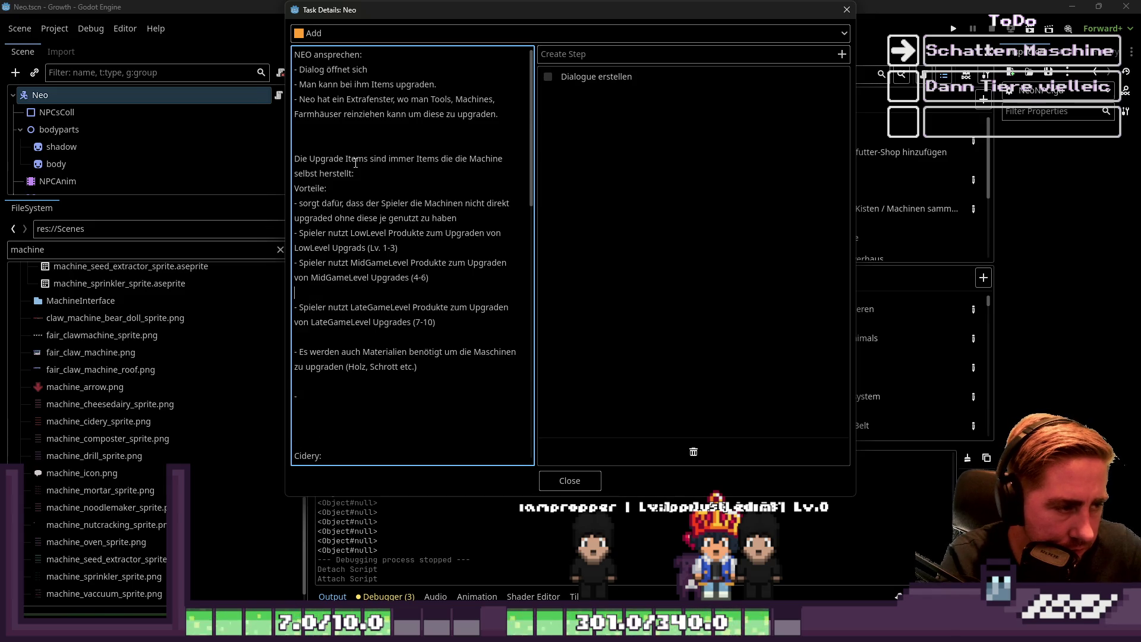
key("Return")
key("Up")
key("Up")
key("Up")
key("Return")
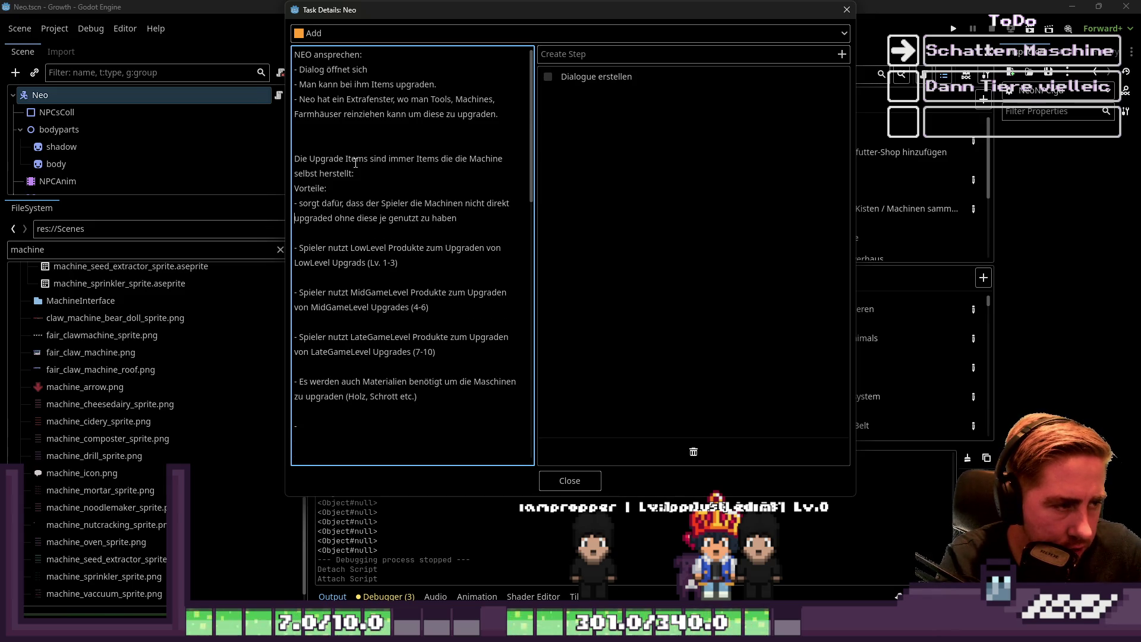
key("Up")
key("Return")
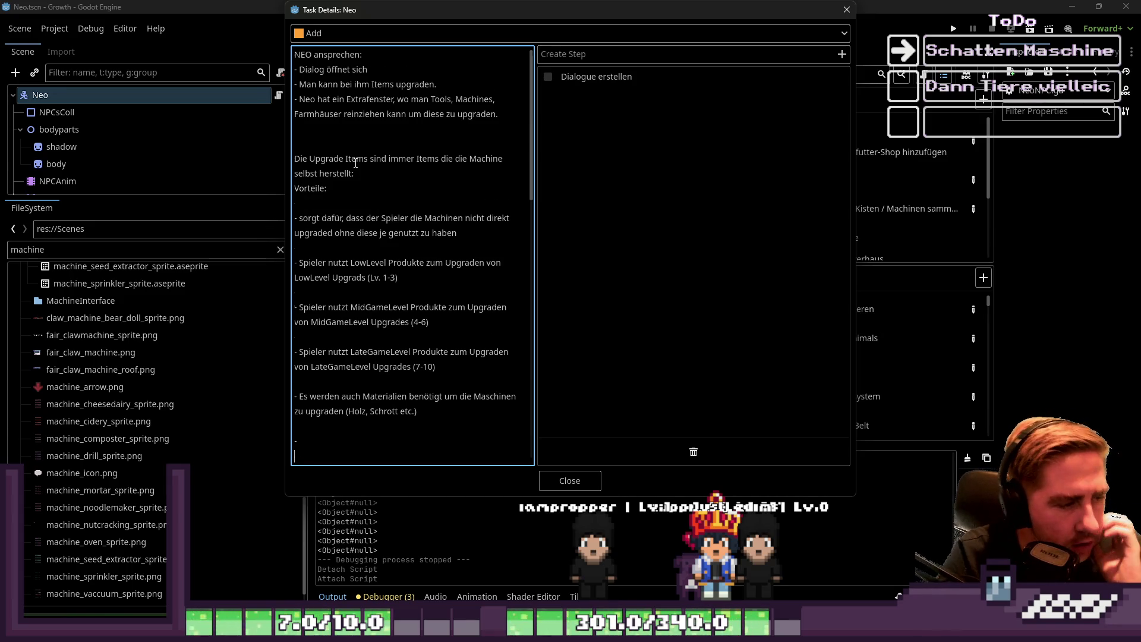
key("Return")
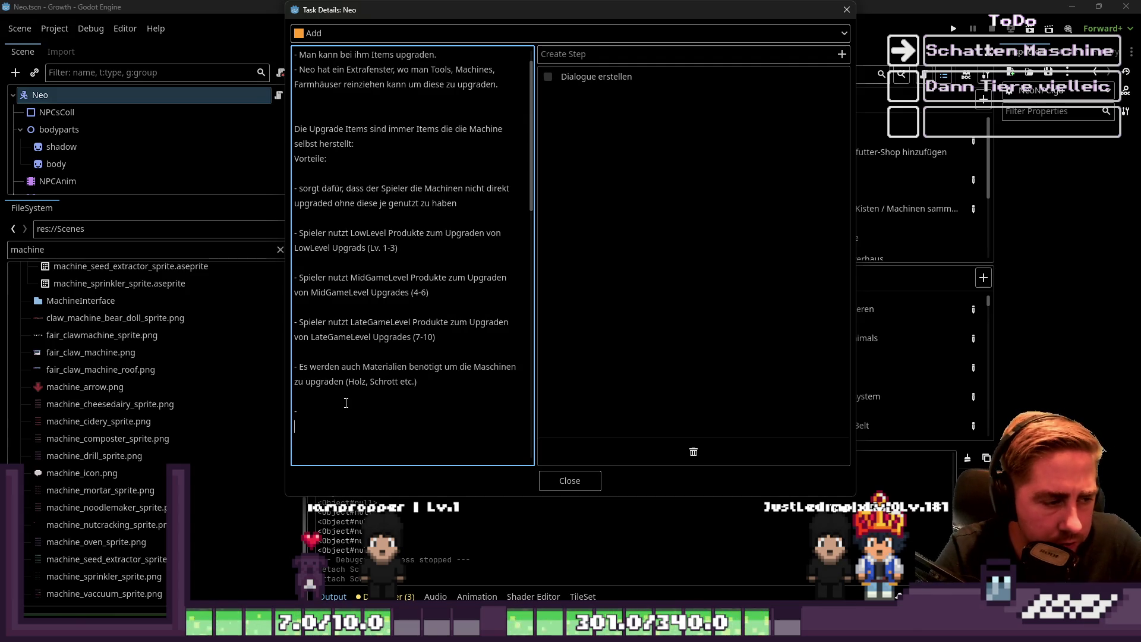
Add the bullet '- Es wird auch Gold benötigt (Anstieg ähnlich wie bei Tierleveln)'
key("BackSpace")
type("Es wird ")
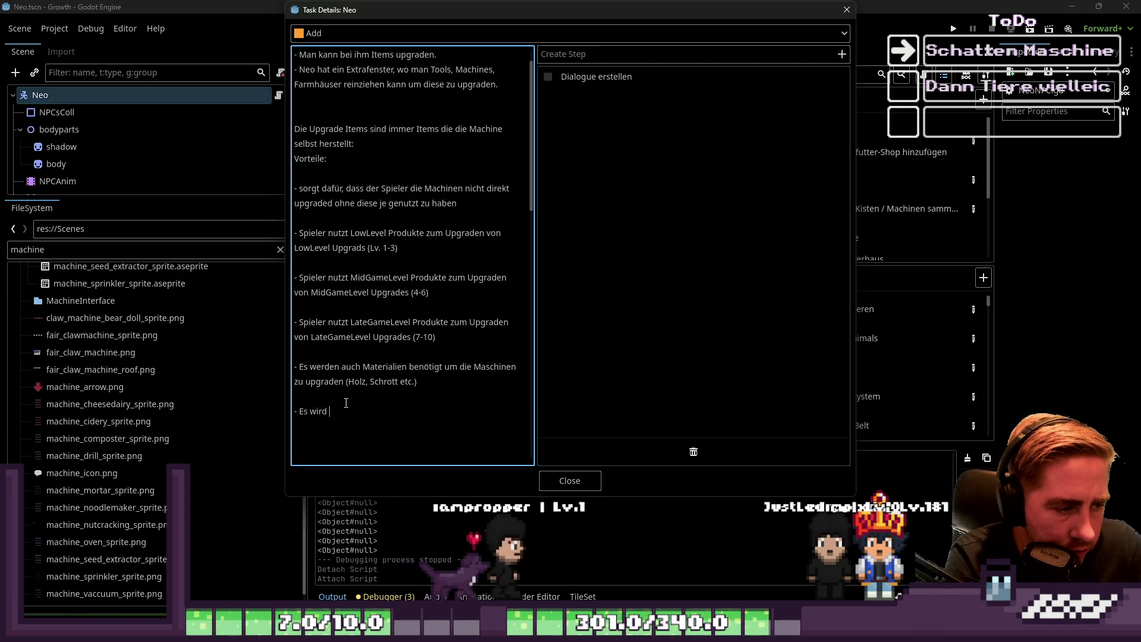
type("auch Gold benötigt (Anstieg ähnlich wie bei Tierleveln=")
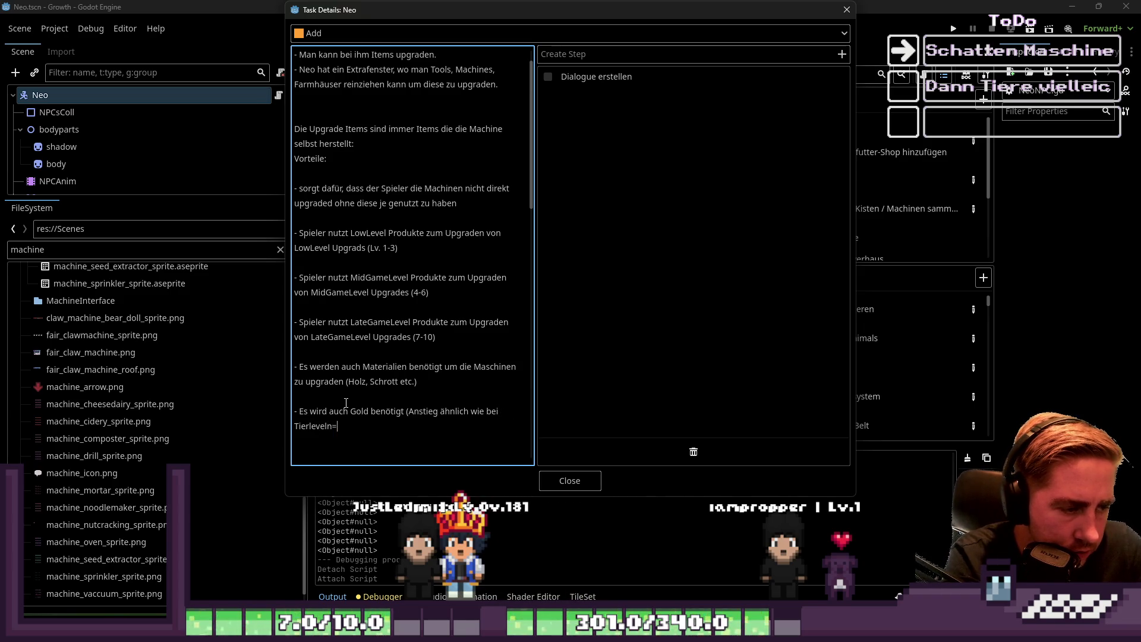
key("Return")
key("Return")
On the empty line below, begin writing 'Bei Tierhäusern sind es dann die Tierprodukte'
scroll(346, 402, "down", 3)
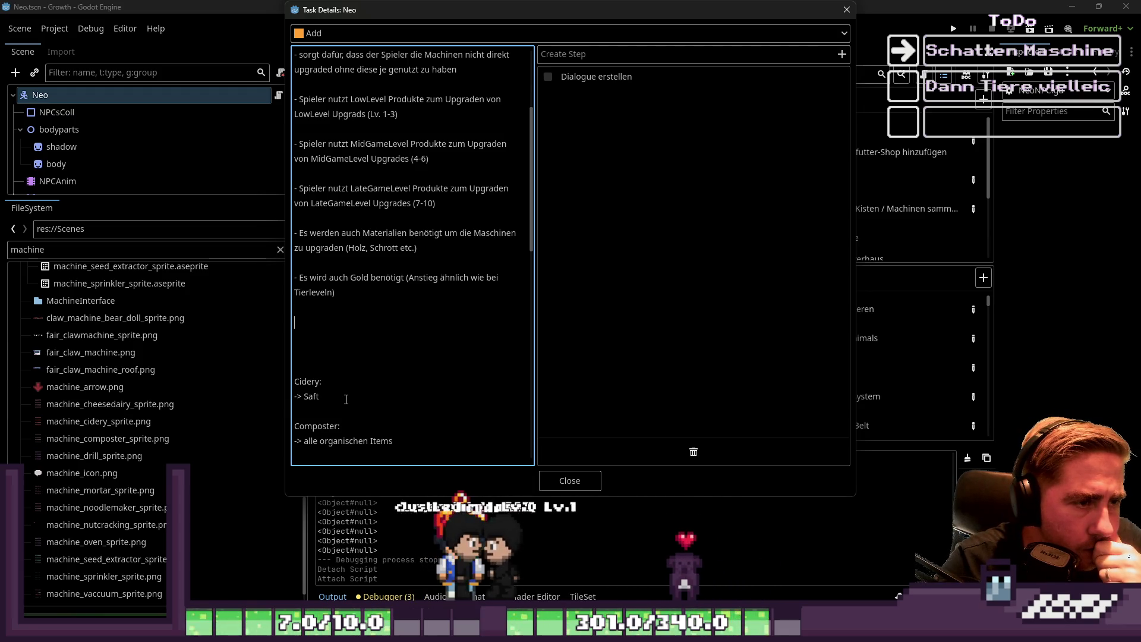
scroll(346, 400, "up", 2)
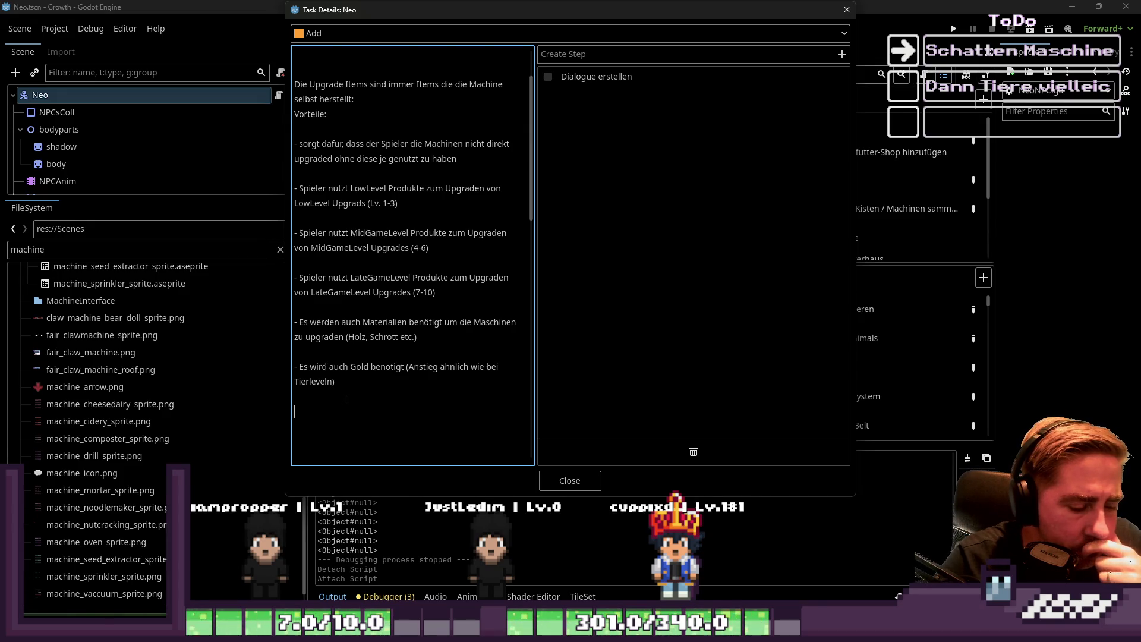
scroll(346, 399, "down", 10)
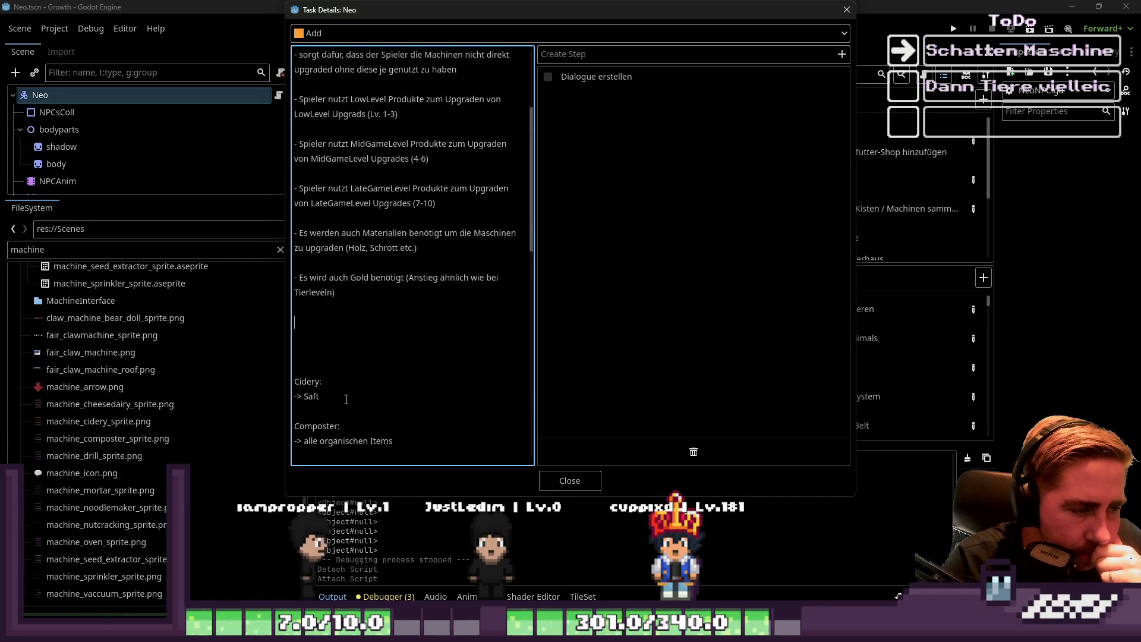
scroll(346, 400, "down", 5)
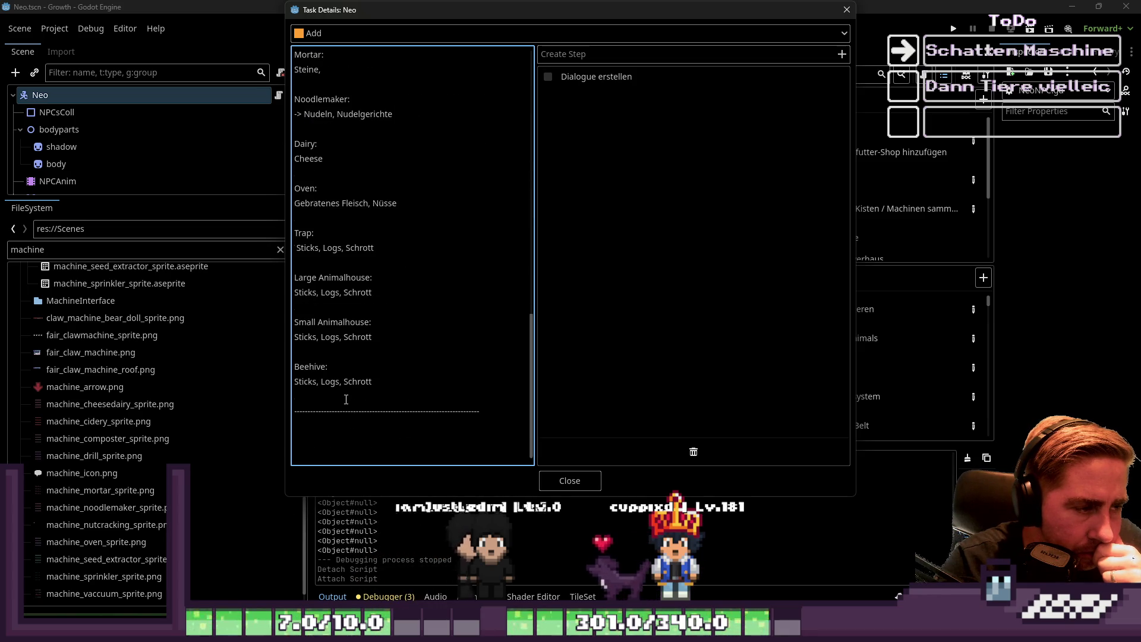
scroll(346, 399, "up", 8)
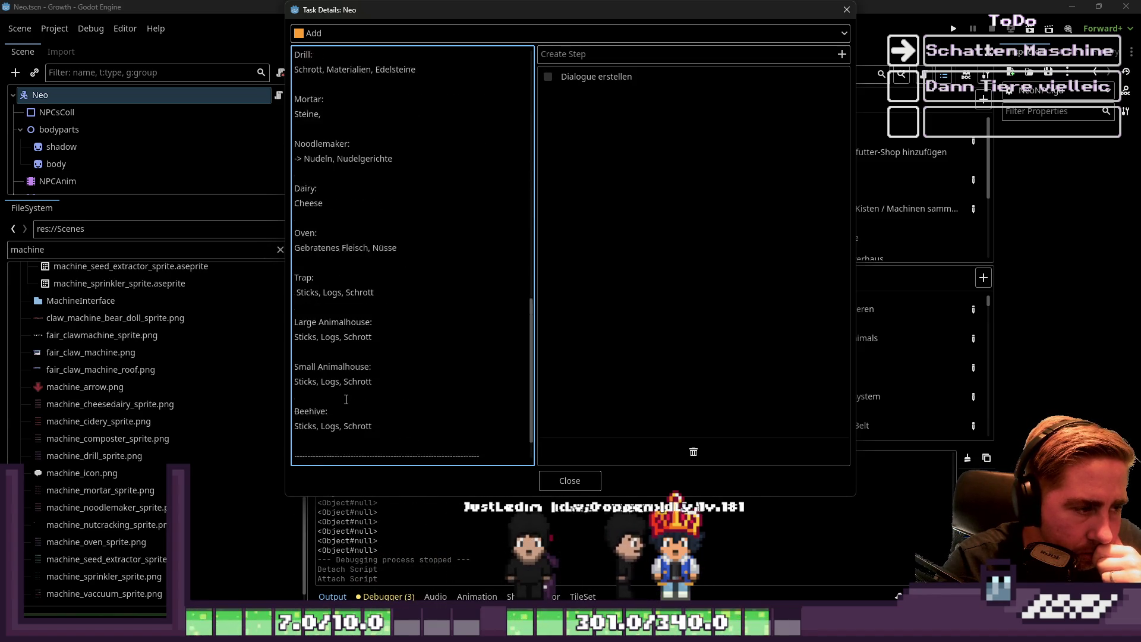
scroll(346, 399, "up", 9)
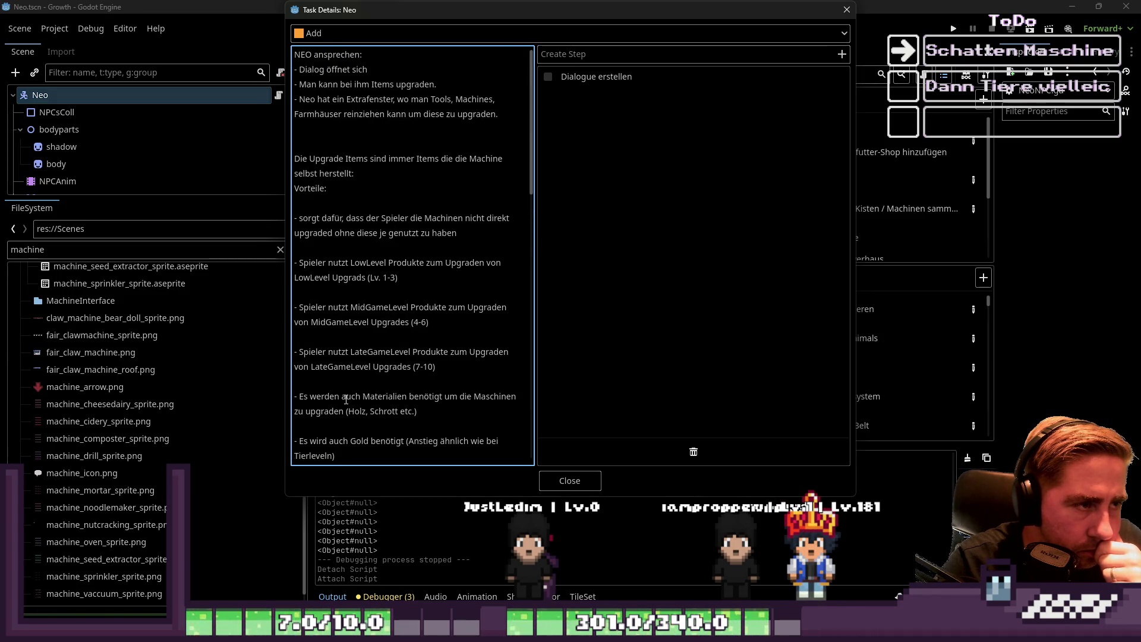
scroll(346, 400, "down", 5)
scroll(346, 399, "up", 2)
left_click(346, 401)
type("Bei")
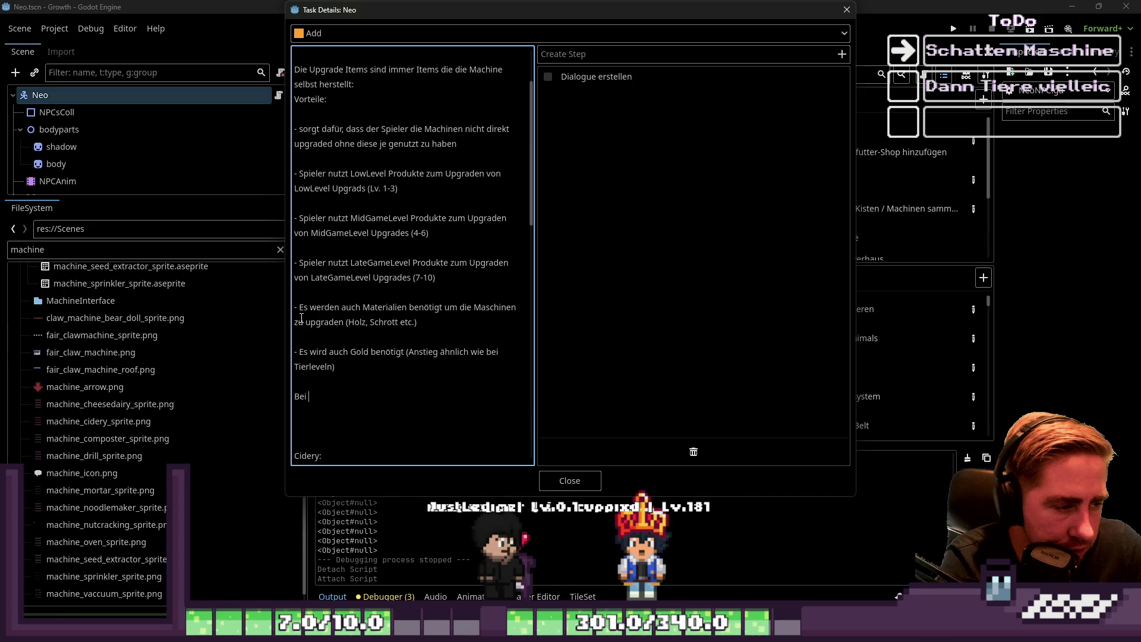
type("Tierhäusern ")
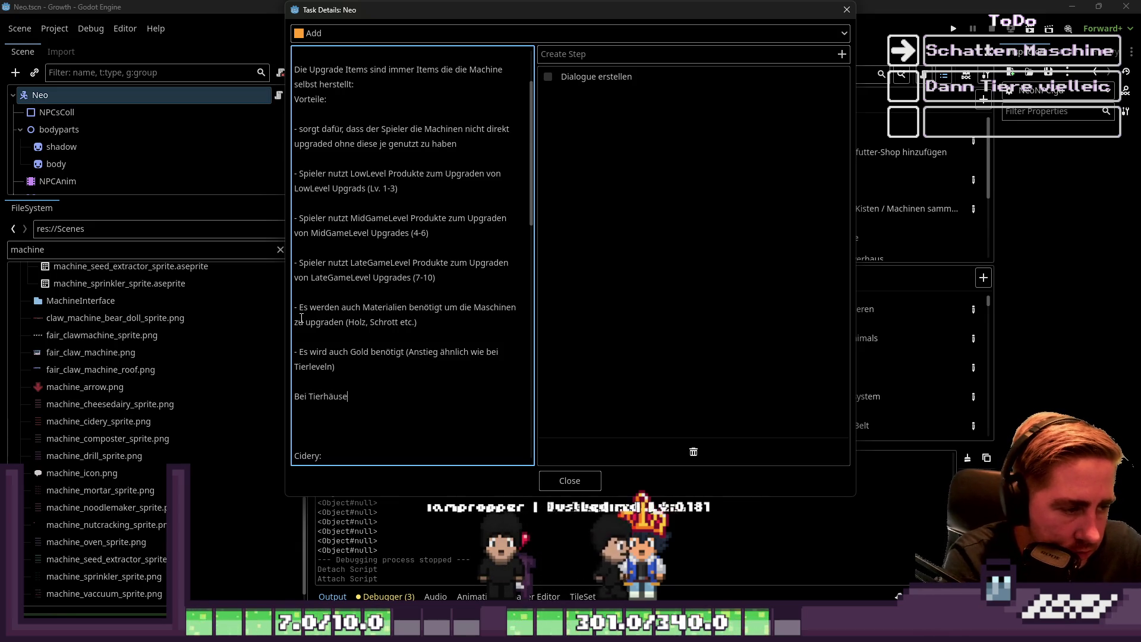
type("sind es dan")
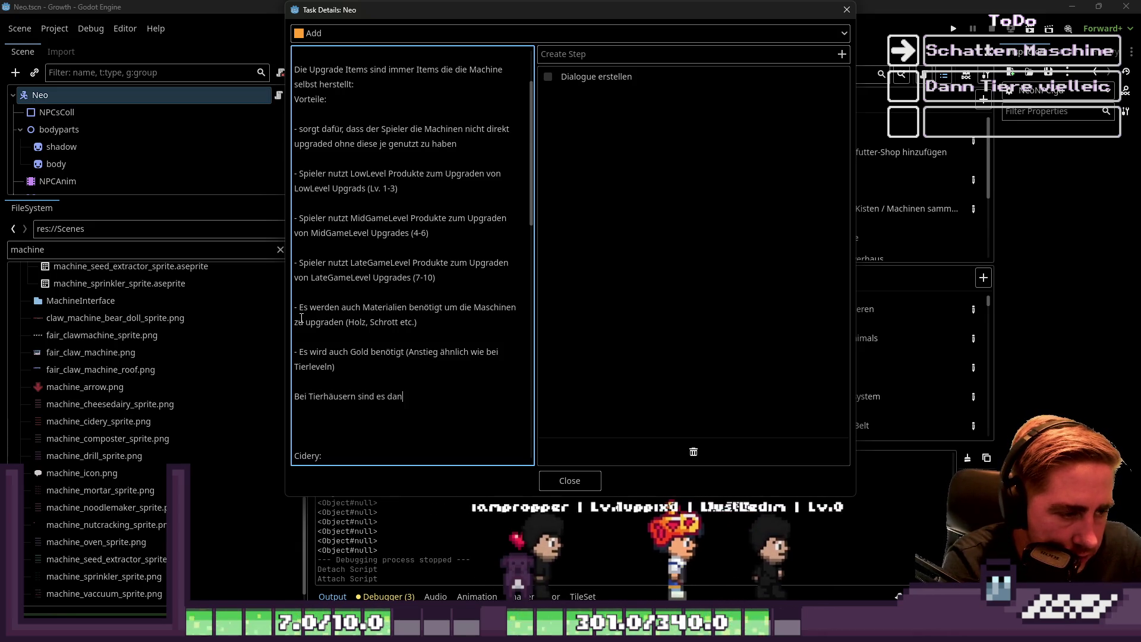
type("n die Tierprodukte die dann benutzt werden müssen fü")
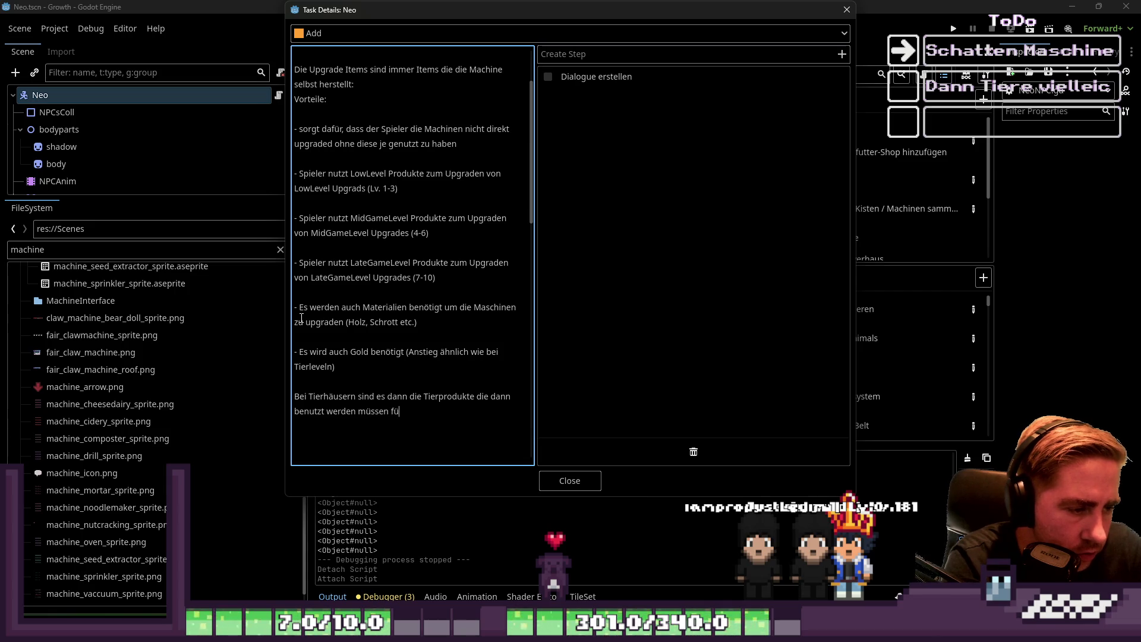
Make the animal-house sentence a bullet and extend it with '+ Materialien + Geld'
type("ades")
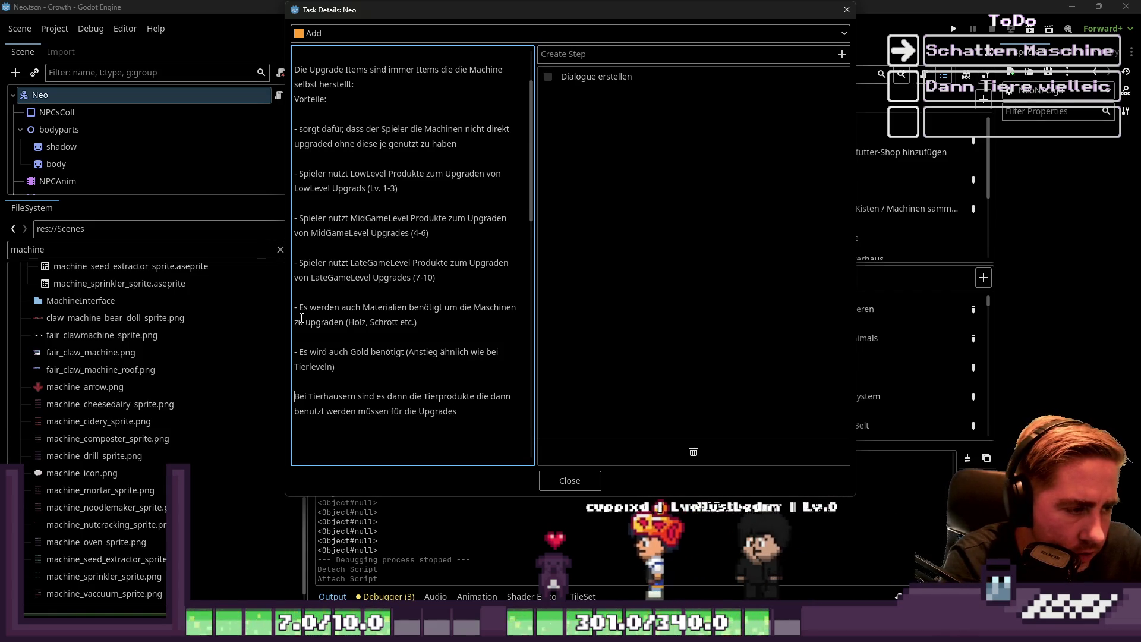
key("Up")
key("Up")
type("-")
key("End")
type("+ ")
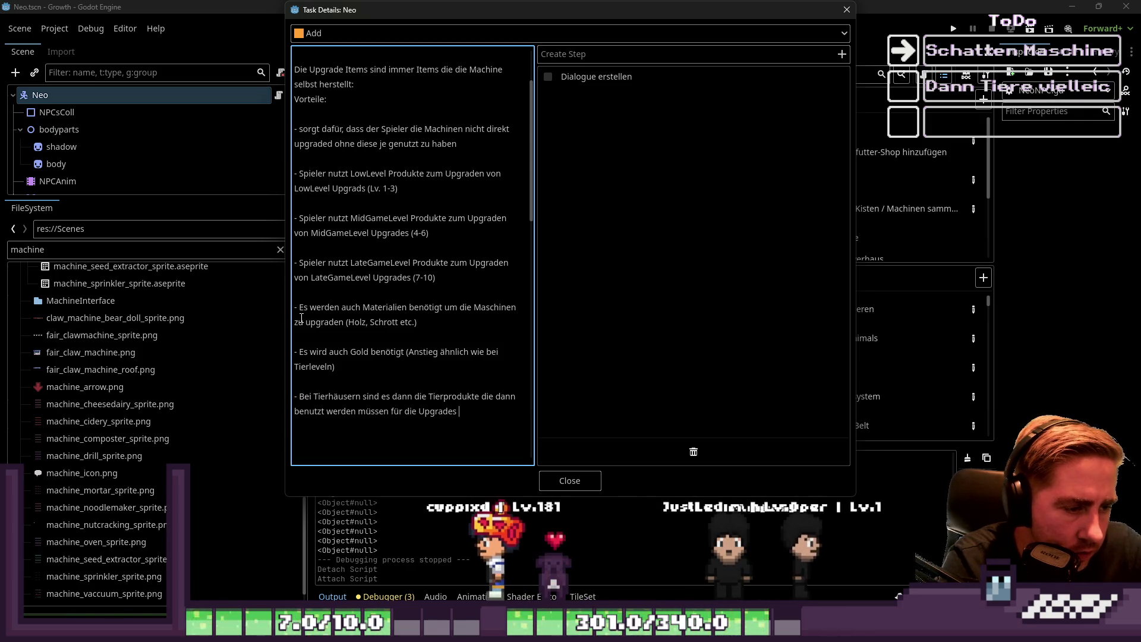
type("Materialien + Geld")
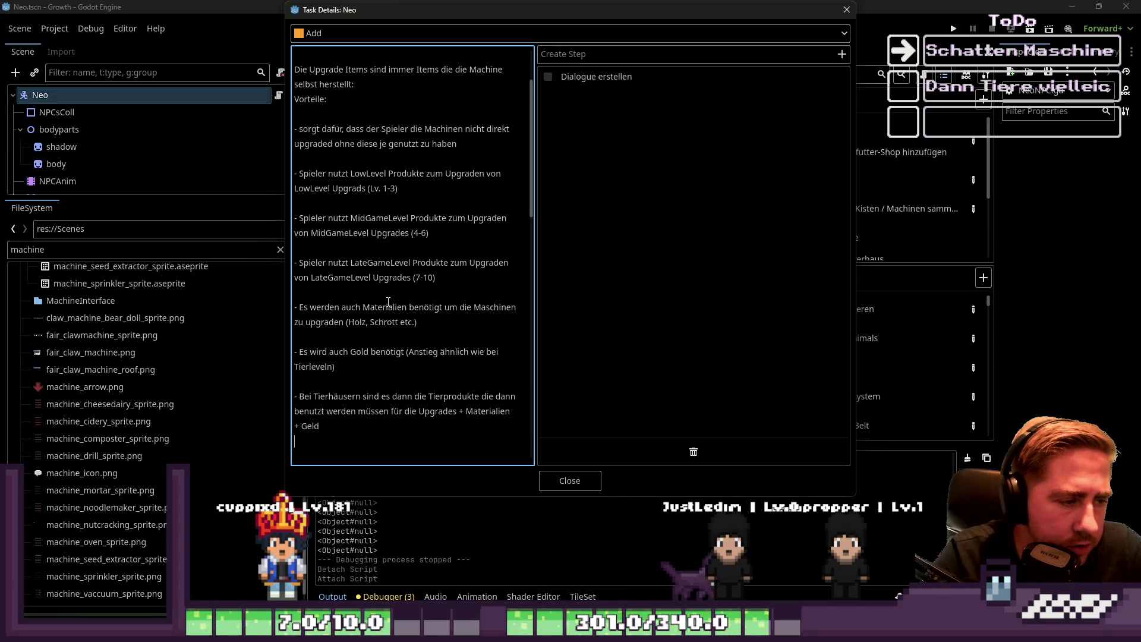
scroll(382, 340, "down", 2)
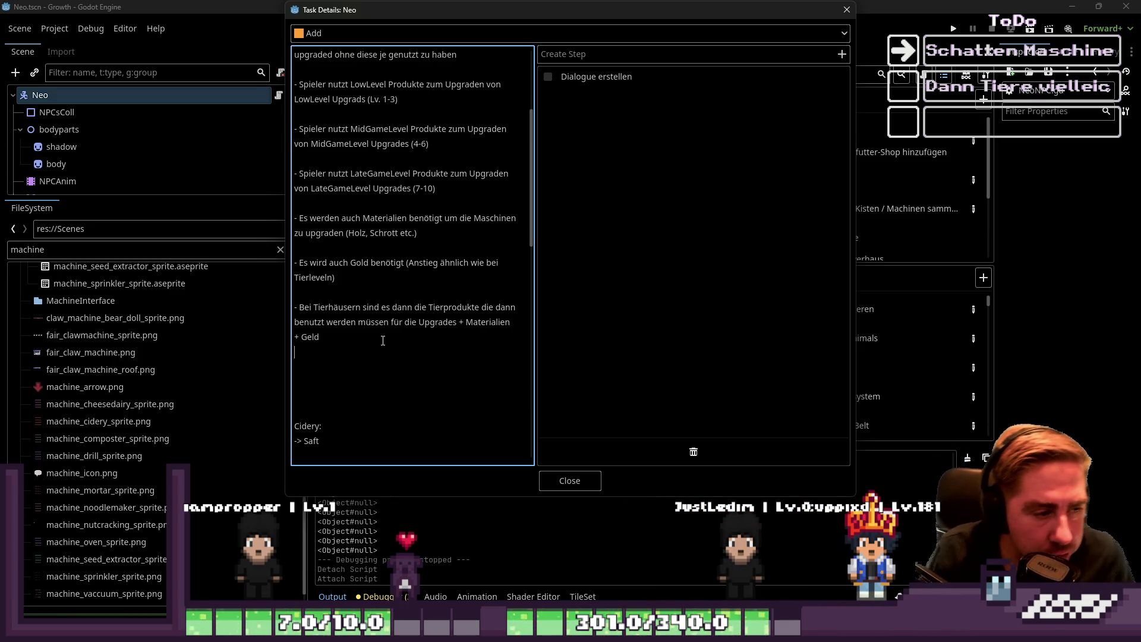
scroll(383, 340, "up", 4)
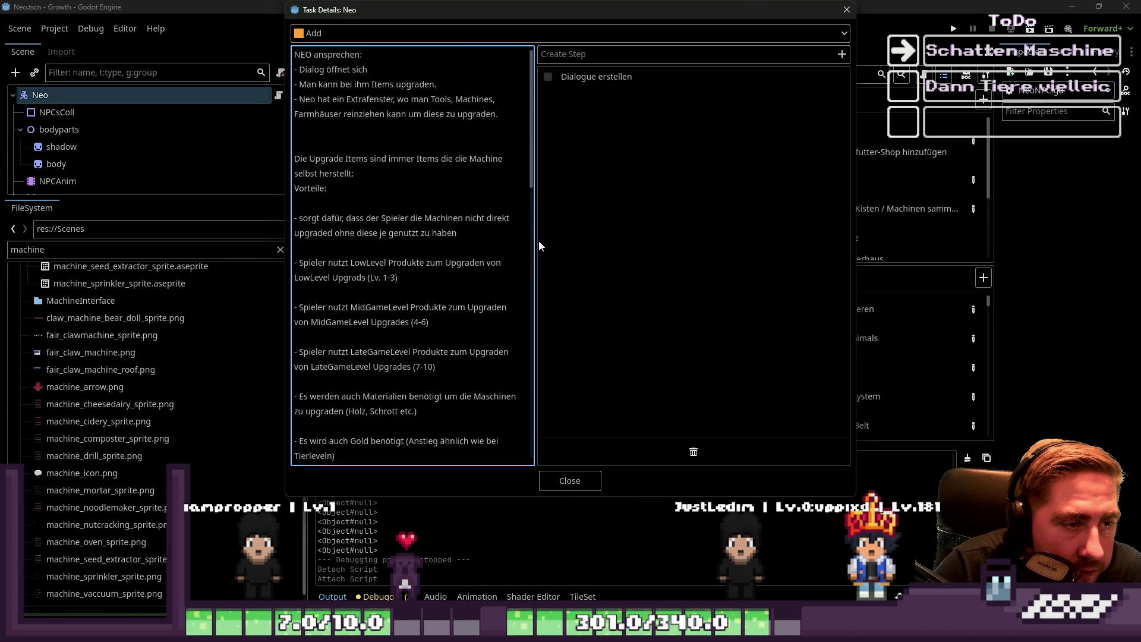
Widen the notes area, delete 'Tools' from the accepted items, and review the machine list
left_click_drag(539, 240, 731, 240)
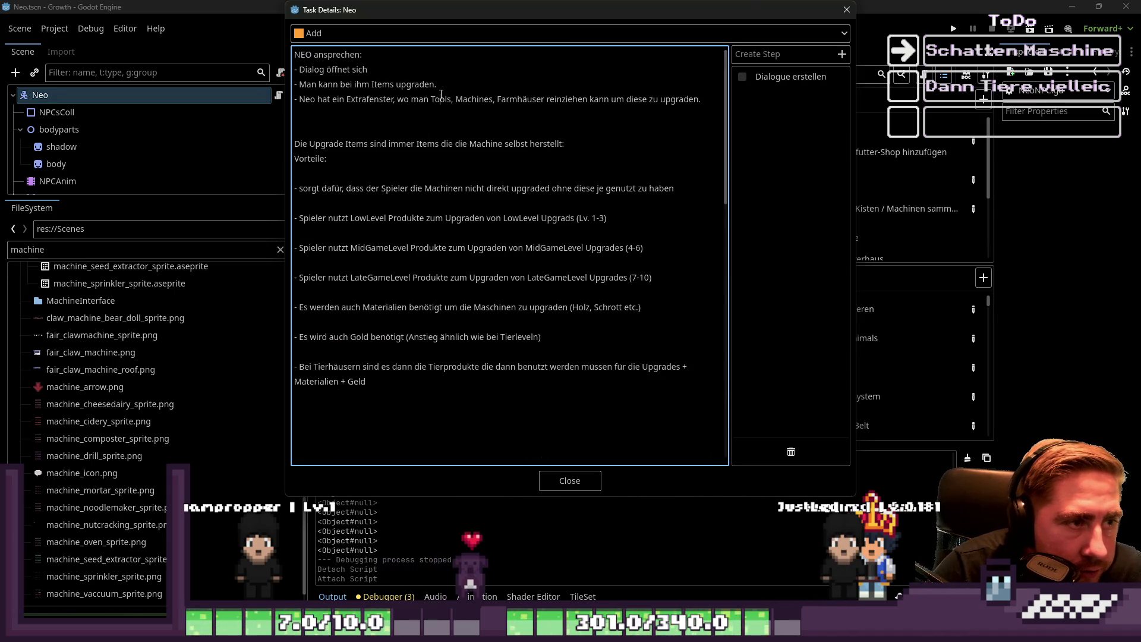
key("Delete")
key("Delete")
key("Delete")
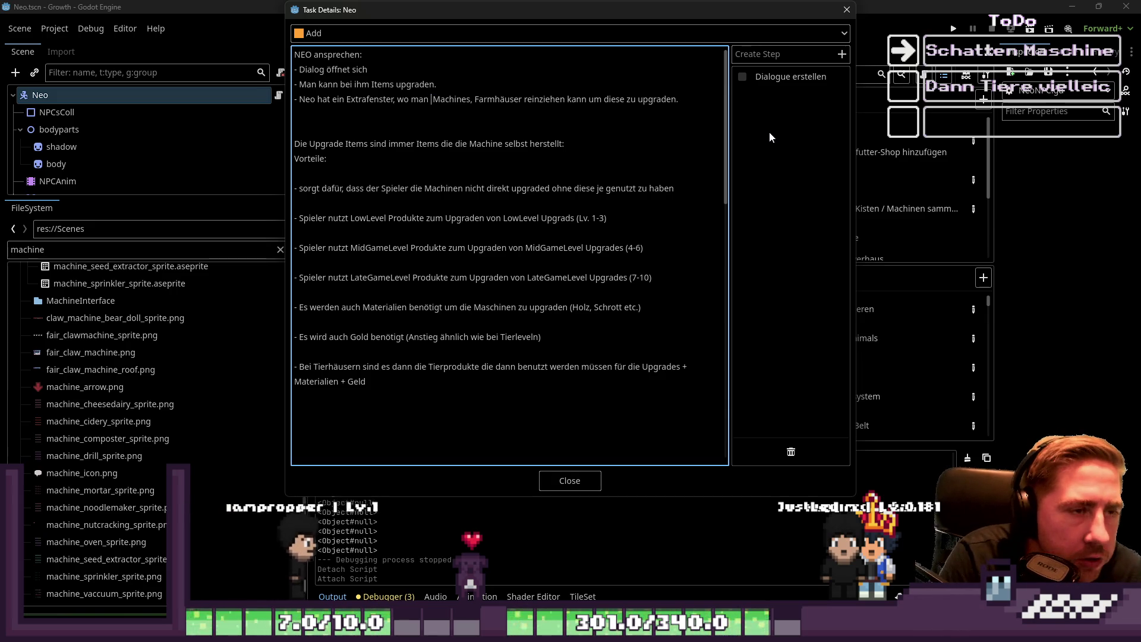
key("ctrl+End")
type("Cidery: -> Saft  Composter: -> alle organischen Items  Sprinkler: Fertilizer  Vaccuum: Schrott  Seedextractor: -> Seeds")
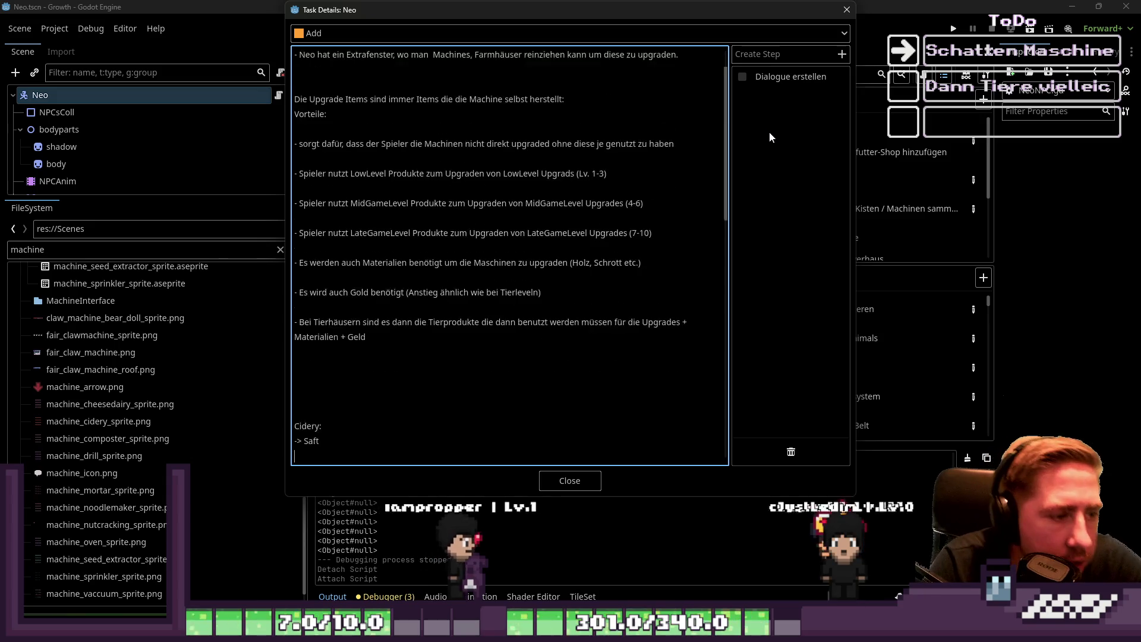
key("Down")
key("Down")
key("Down")
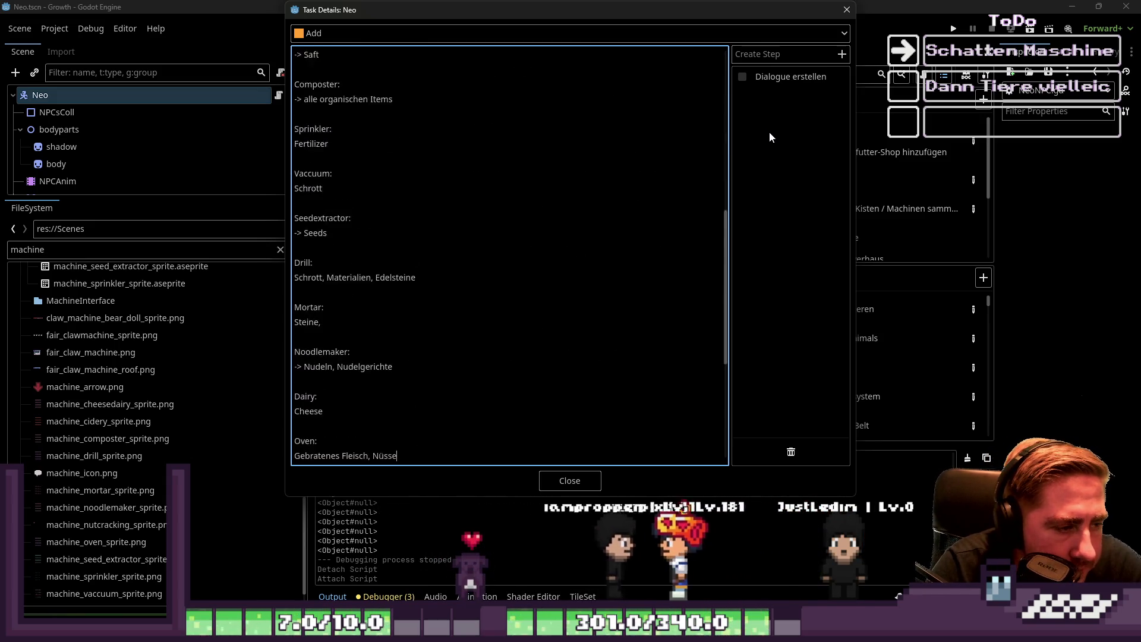
key("Up")
key("Up")
key("Up")
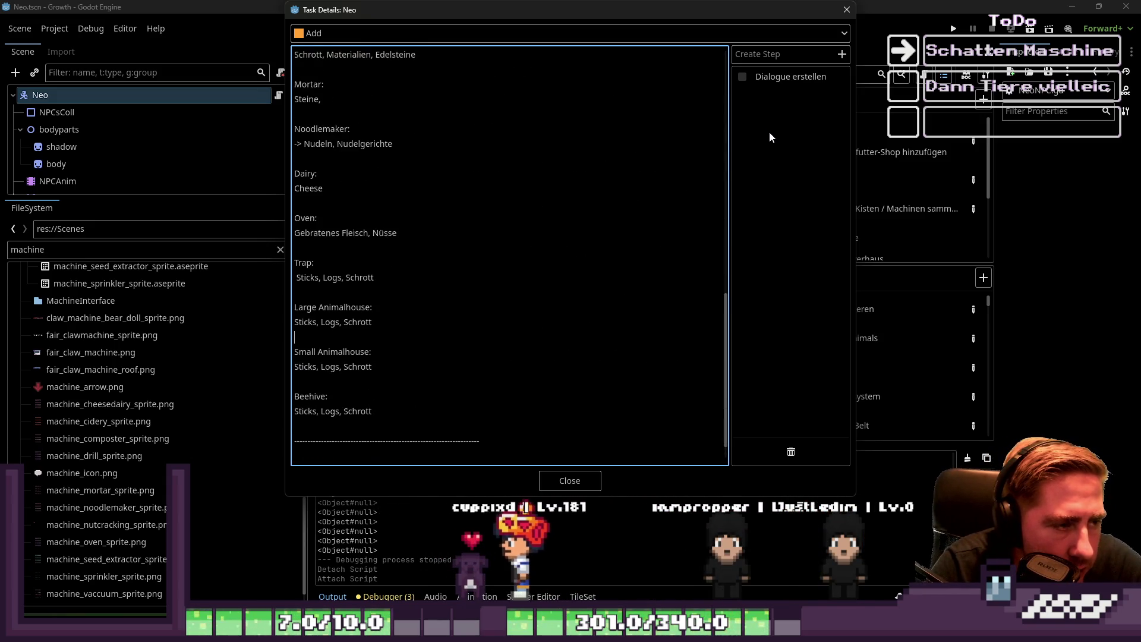
key("Up")
key("Up")
key("Up")
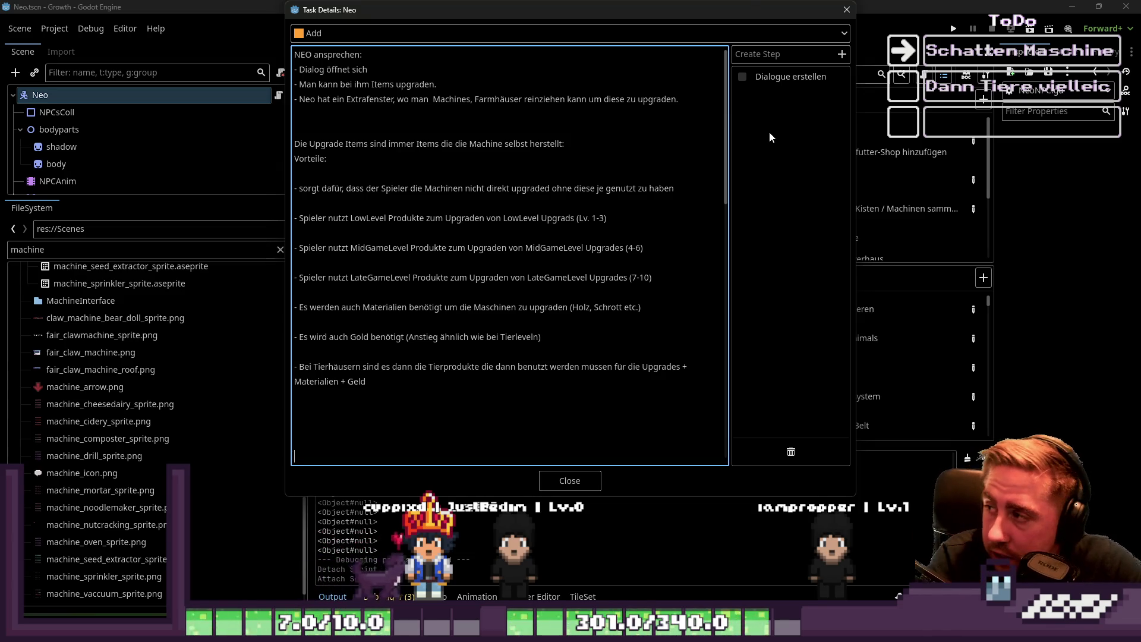
key("ctrl+z")
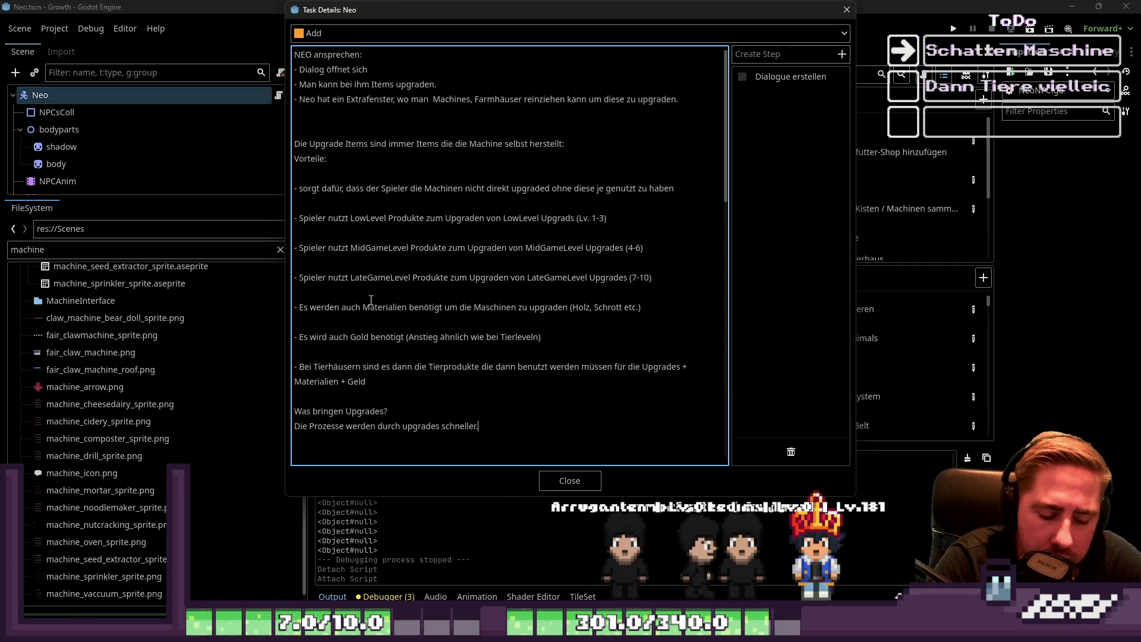
Close Neo's task details to return to the Tasks board
left_click(570, 480)
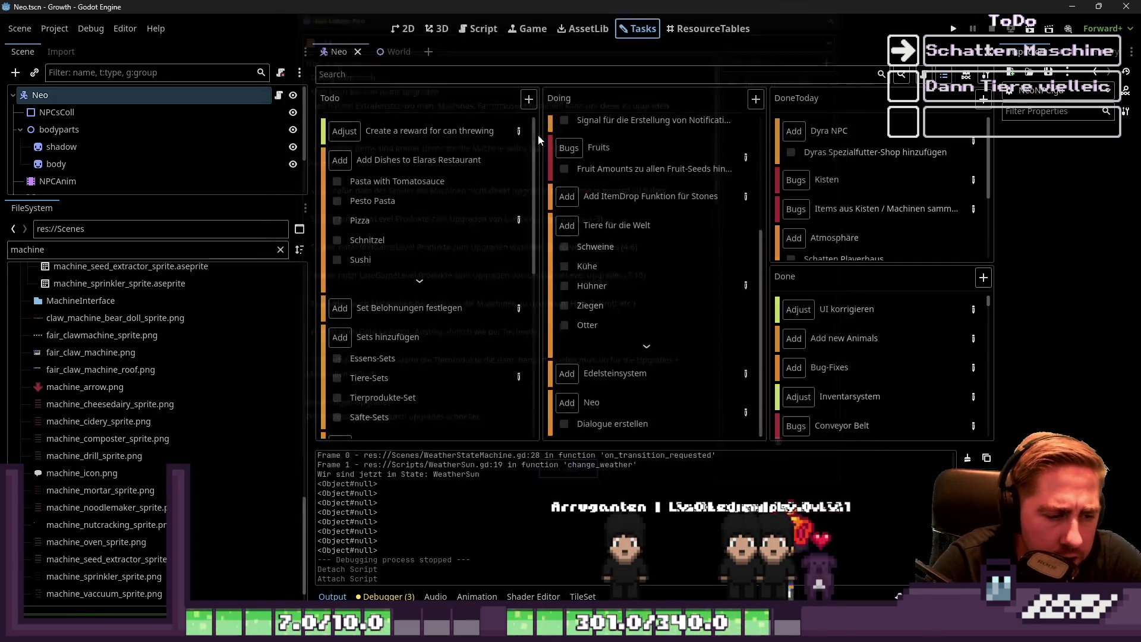
Switch to the 2D view and open the World scene
left_click(404, 31)
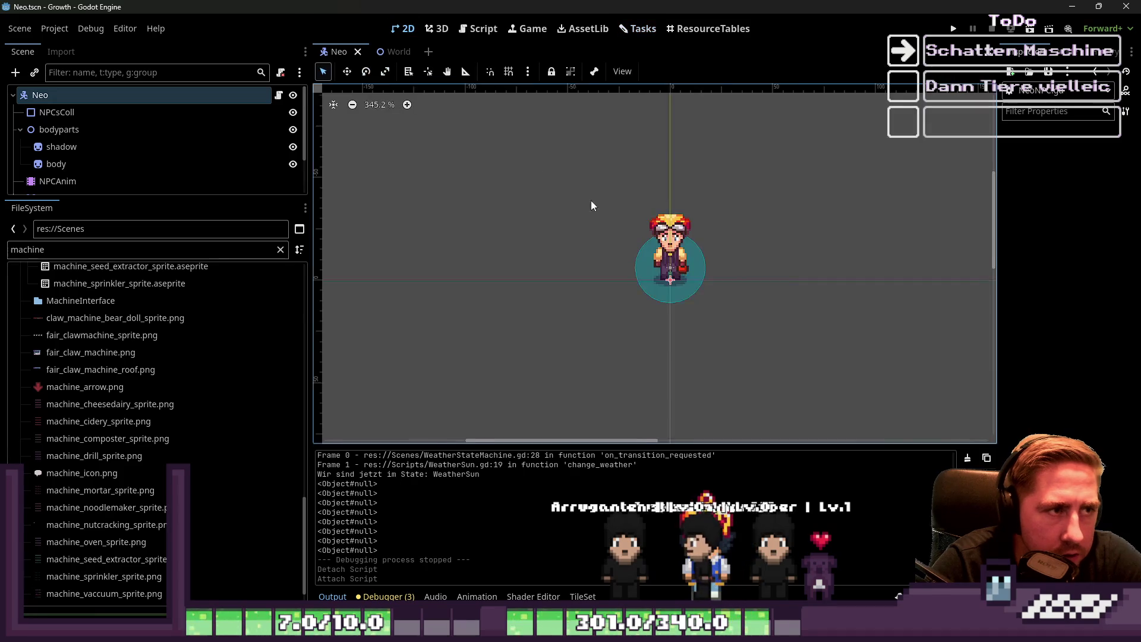
left_click(397, 52)
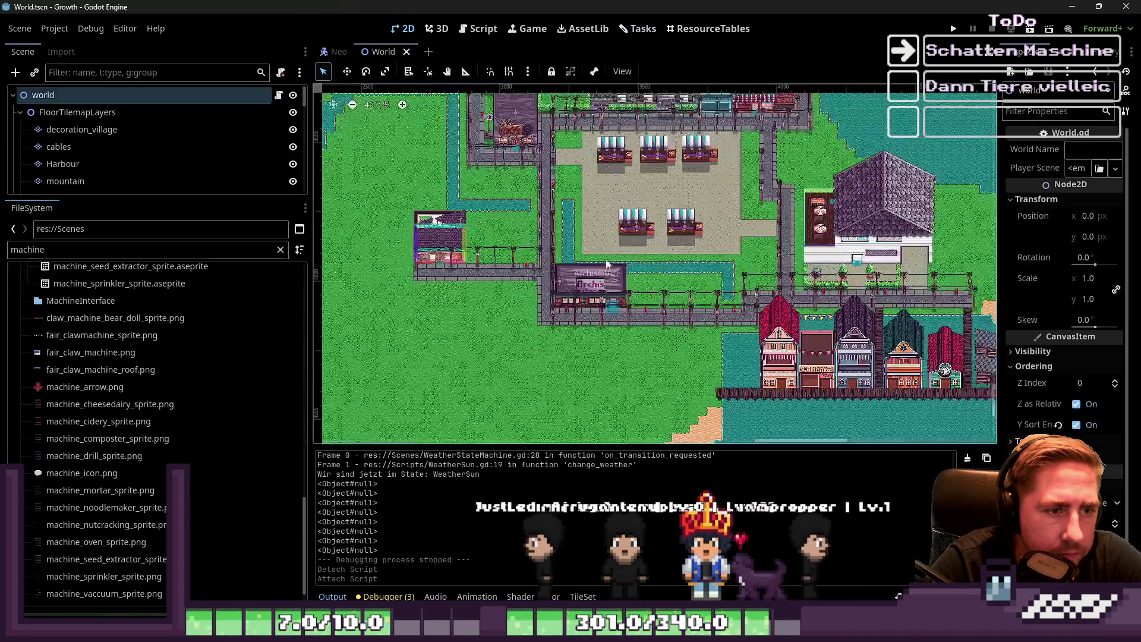
scroll(623, 189, "up", 10)
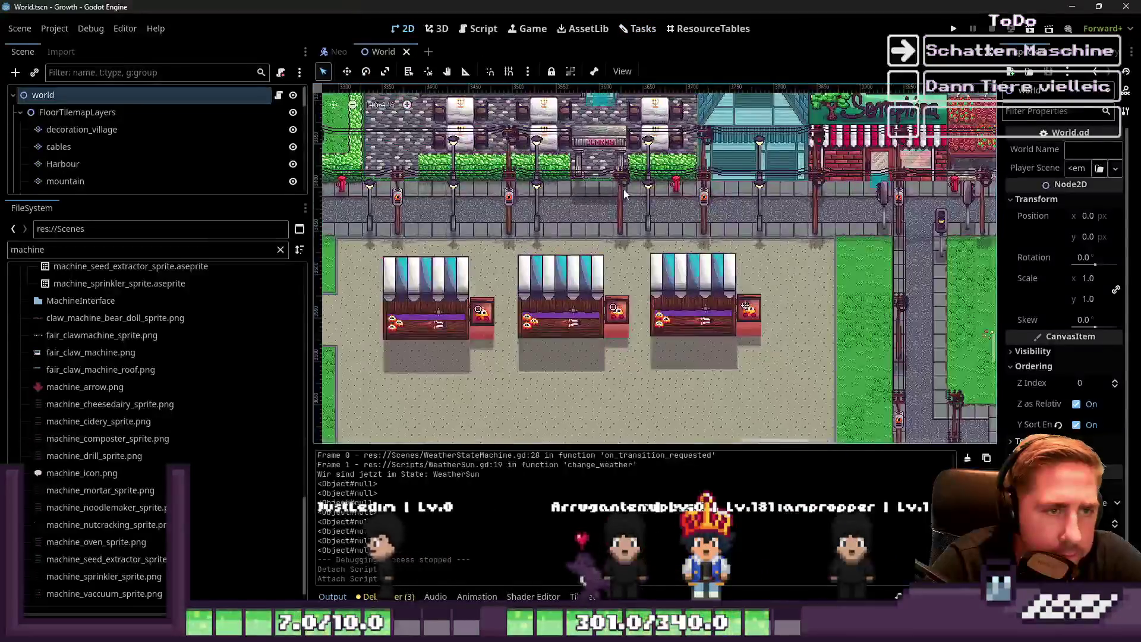
scroll(615, 309, "down", 3)
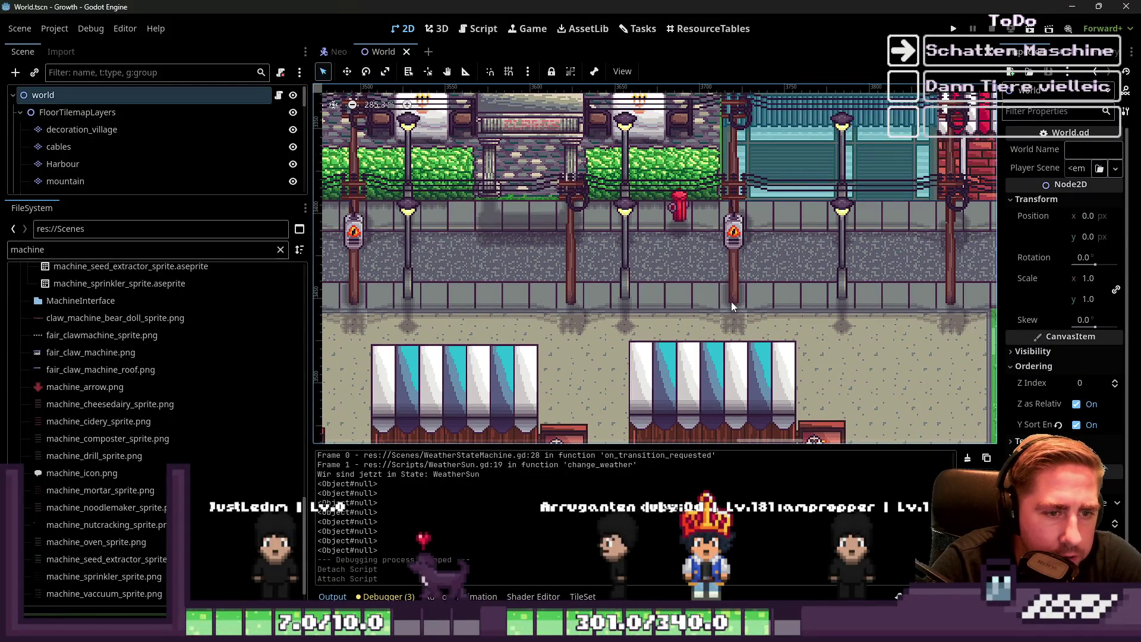
scroll(736, 188, "down", 4)
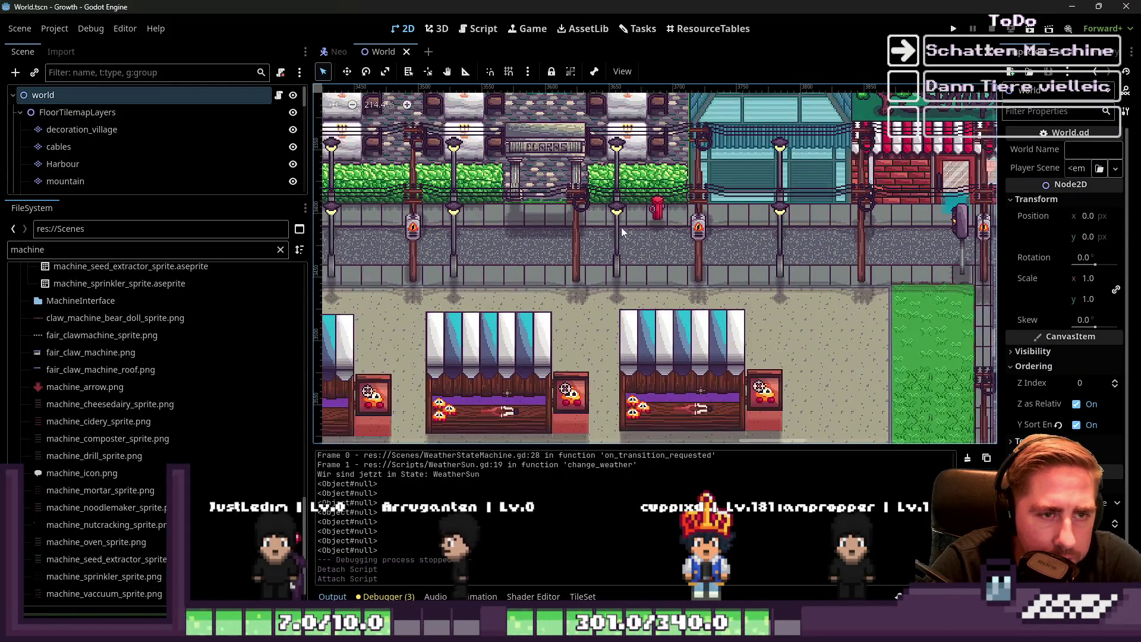
scroll(888, 246, "down", 4)
Zoom around the town map, then run the Growth project
scroll(523, 288, "up", 4)
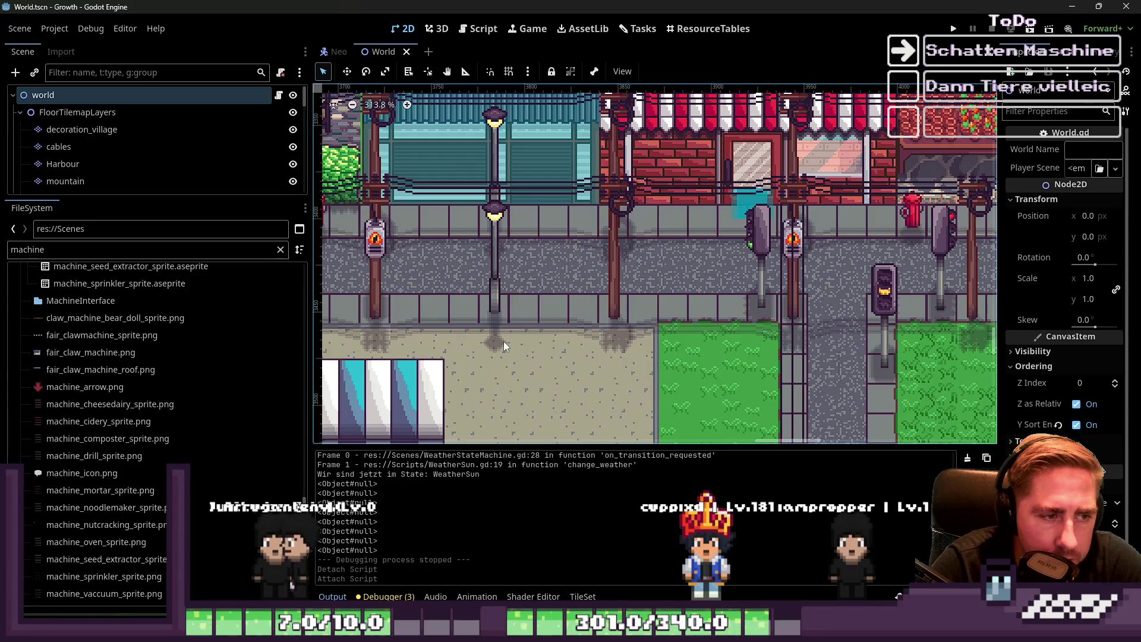
scroll(670, 262, "down", 3)
scroll(686, 252, "up", 3)
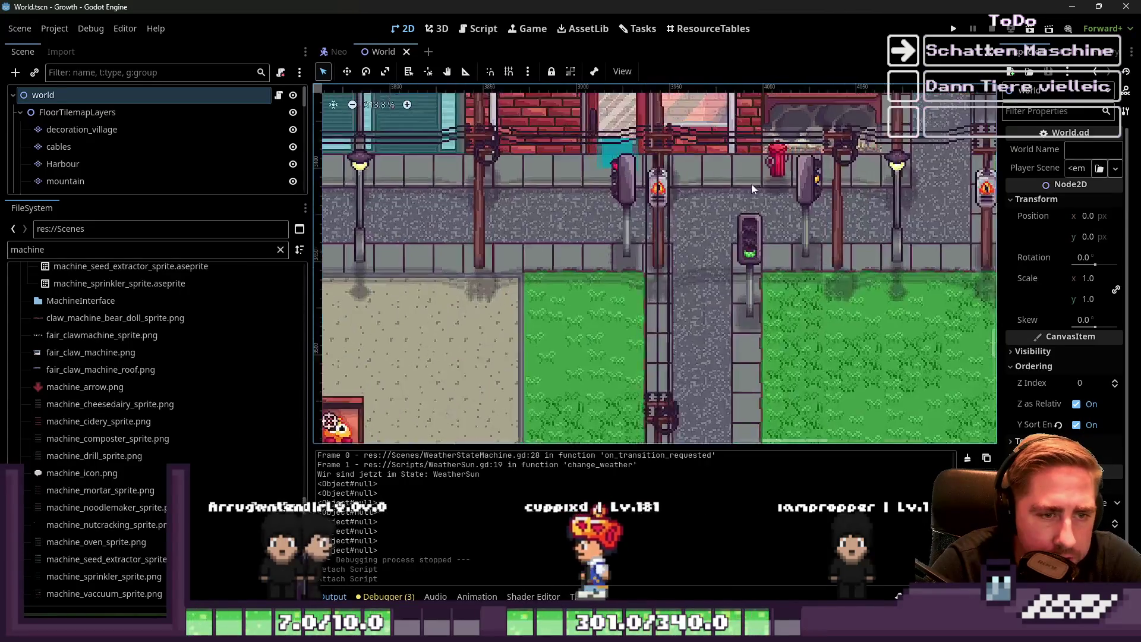
scroll(709, 294, "down", 3)
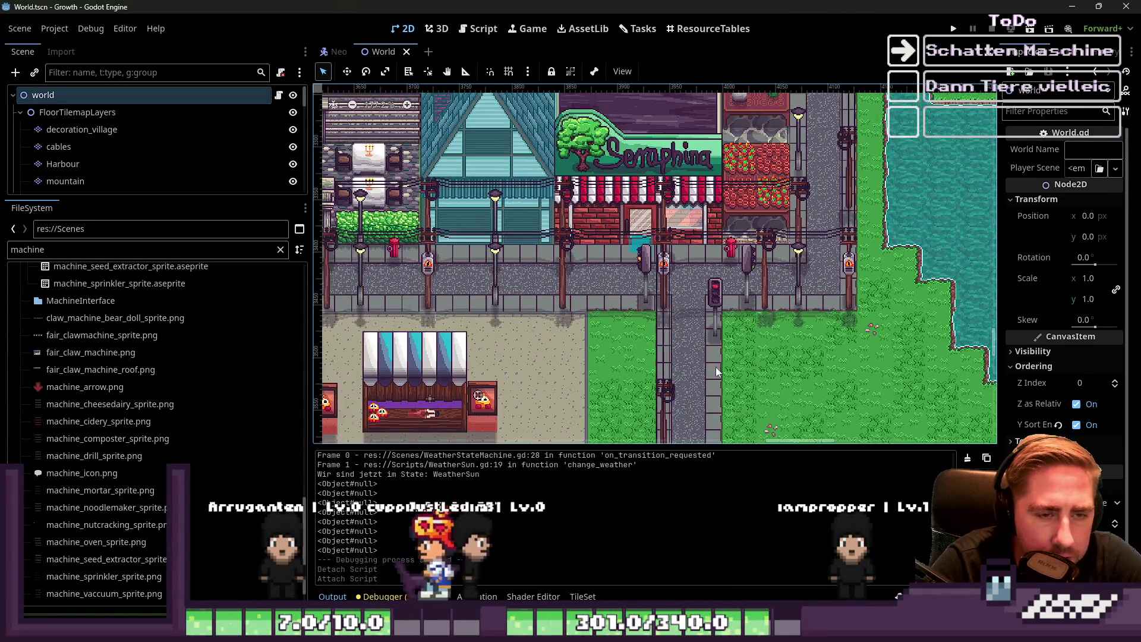
scroll(715, 366, "down", 5)
scroll(825, 302, "down", 3)
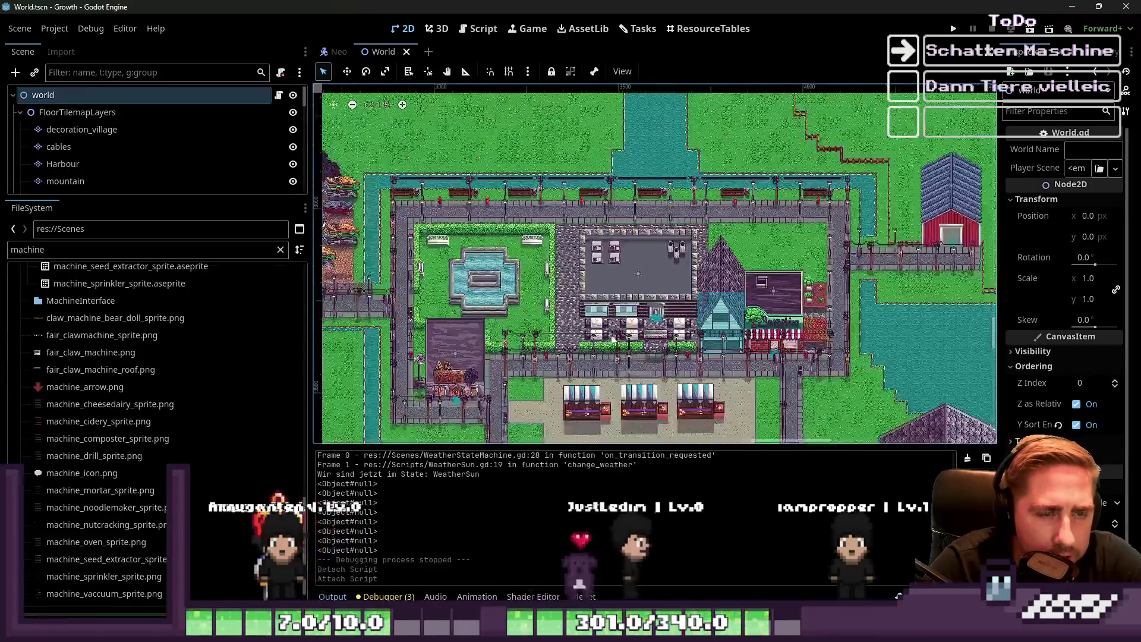
scroll(858, 161, "up", 5)
left_click(954, 29)
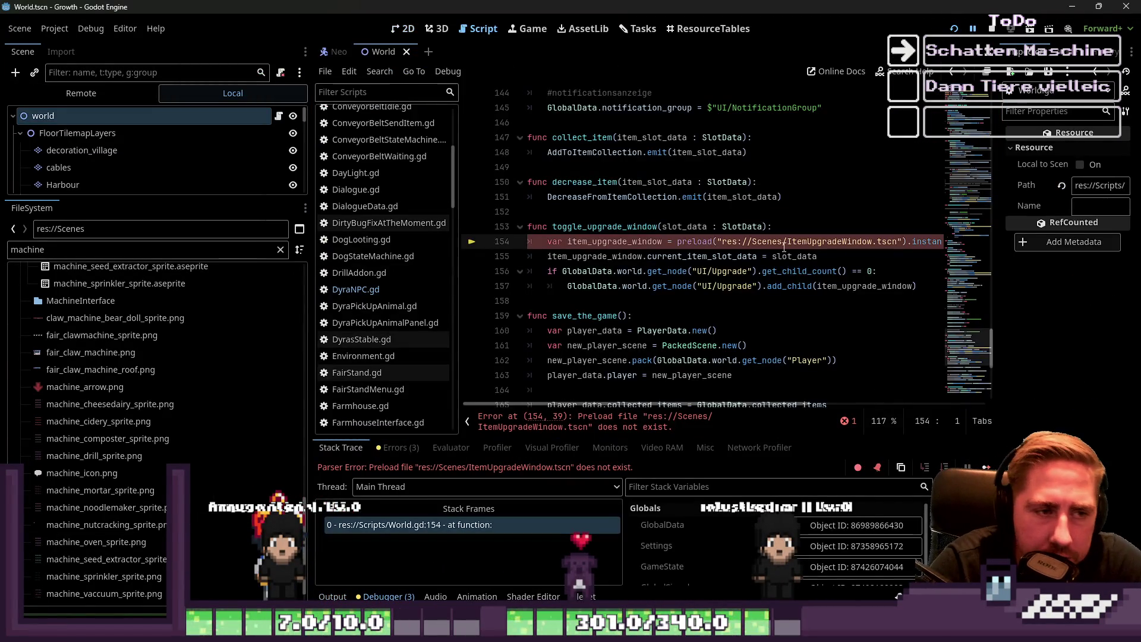
Delete the toggle_upgrade_window function from World.gd, save, and rerun past the warning
left_click(689, 256)
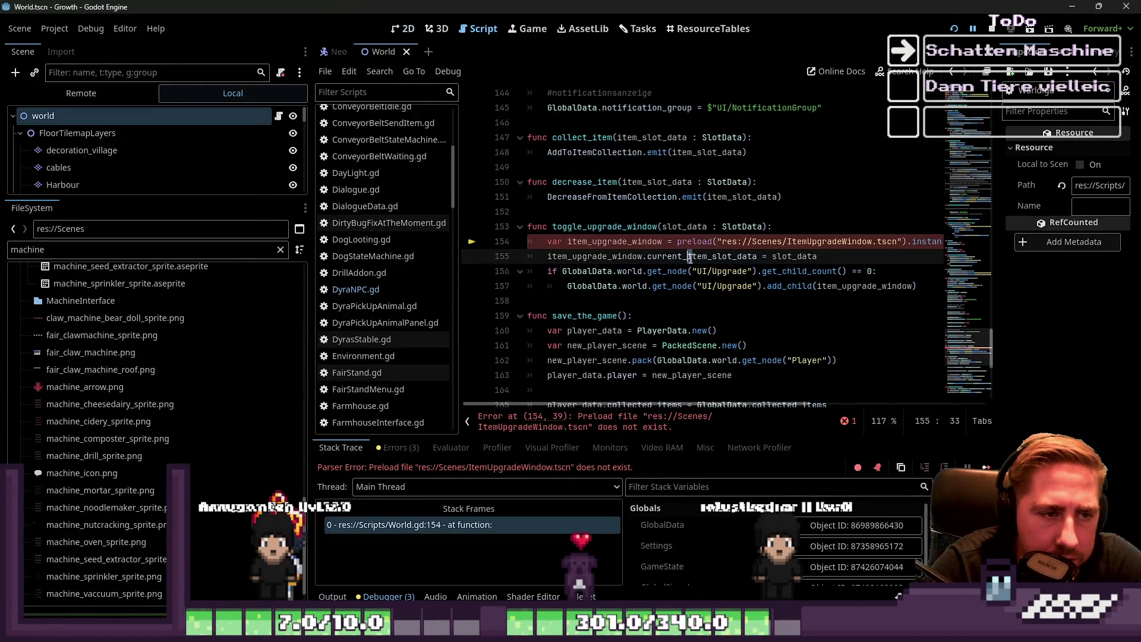
left_click(652, 286)
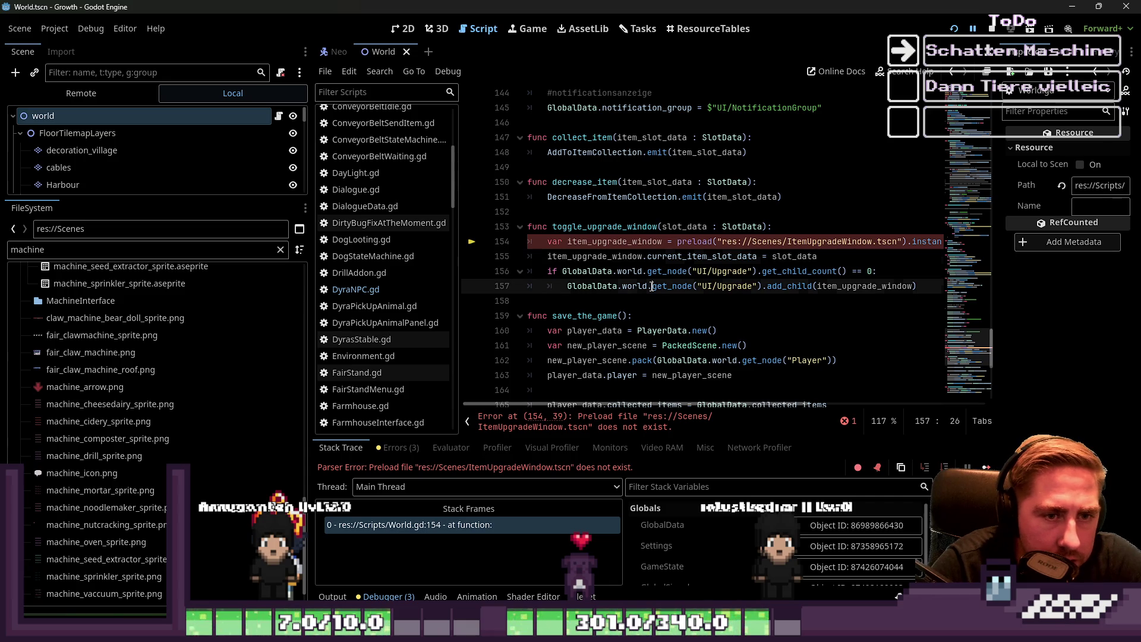
left_click(531, 238)
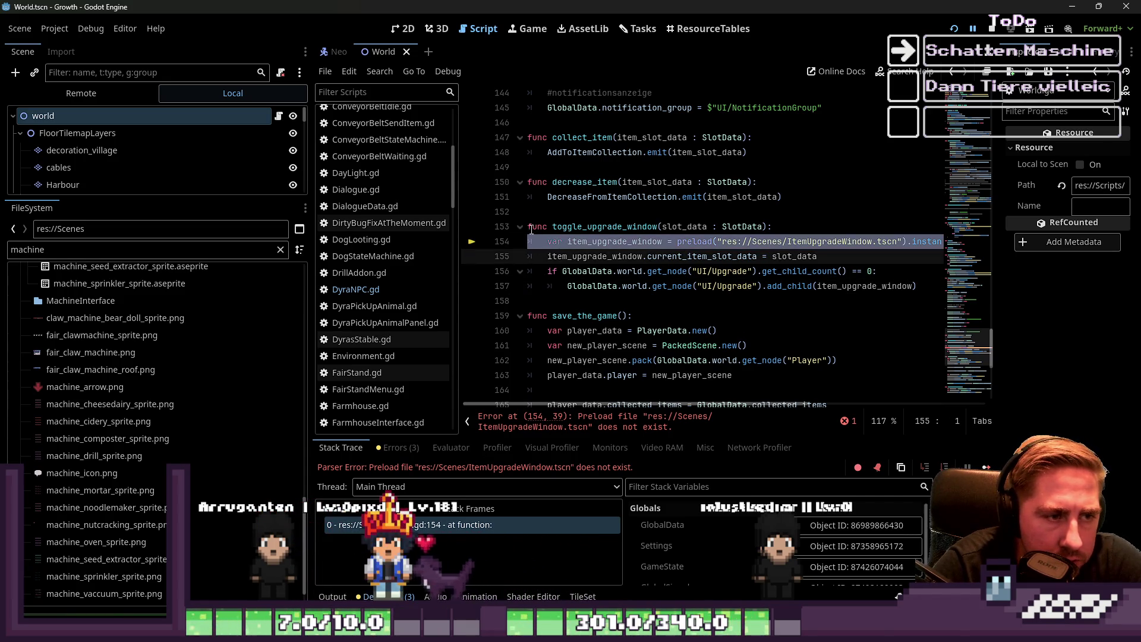
left_click(530, 230)
left_click_drag(530, 230, 563, 308)
key("BackSpace")
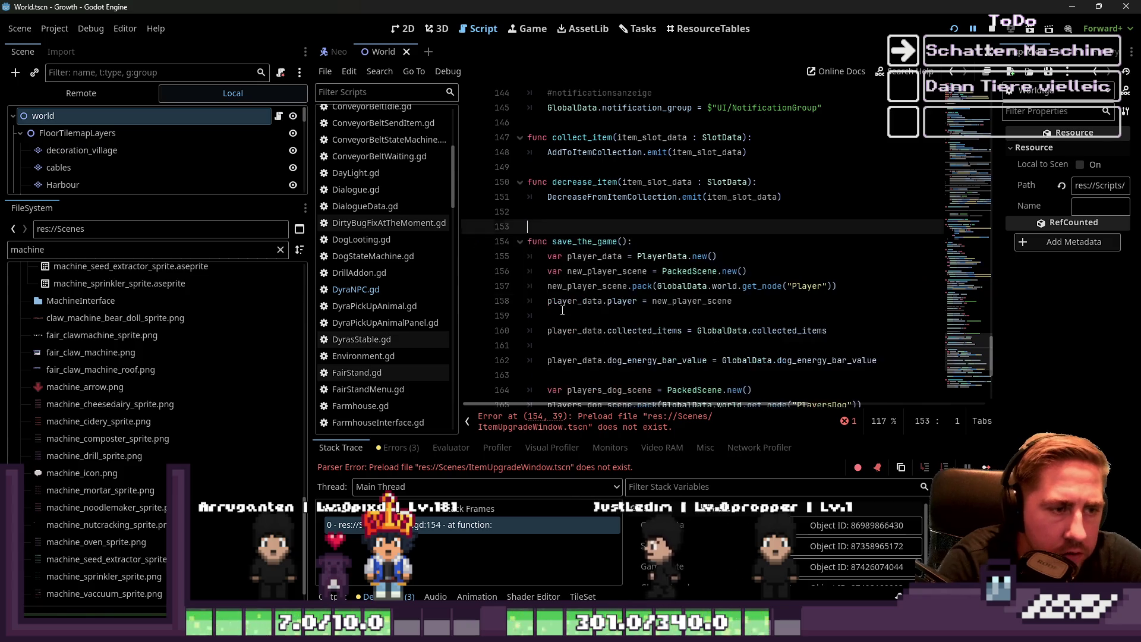
key("ctrl+s")
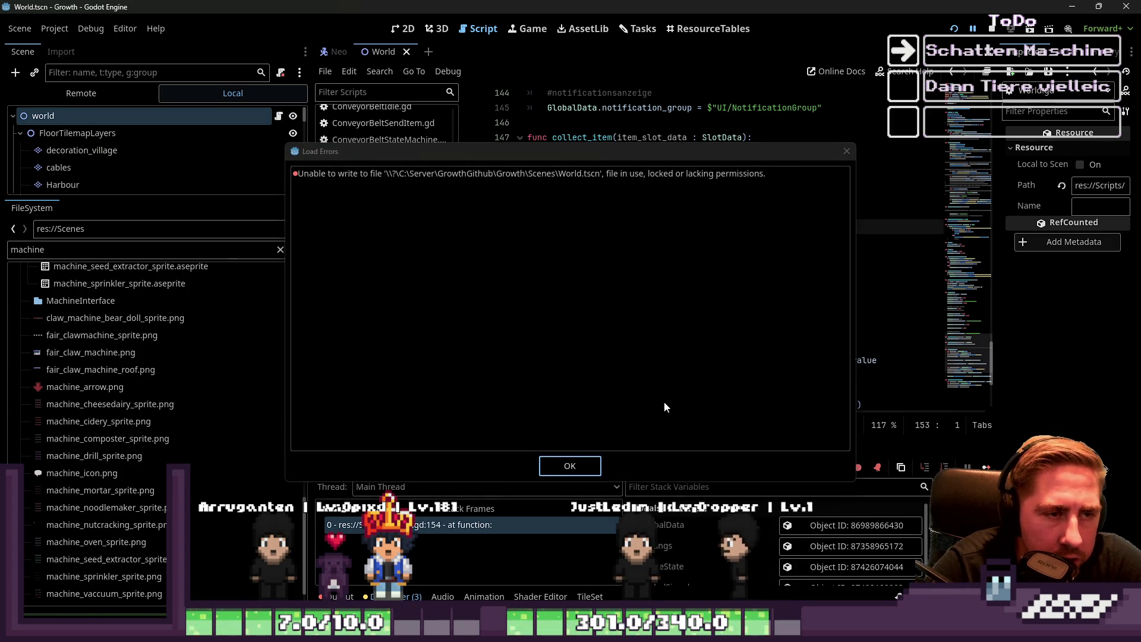
left_click(569, 463)
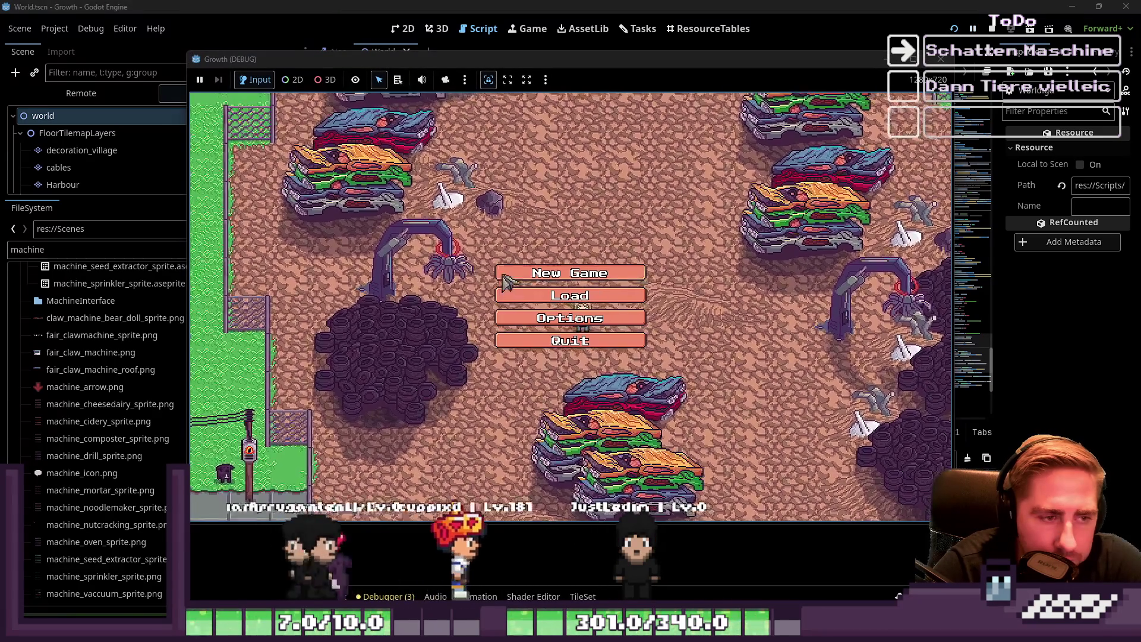
Create a new character with a short name and start the game
left_click(557, 291)
type("sdal")
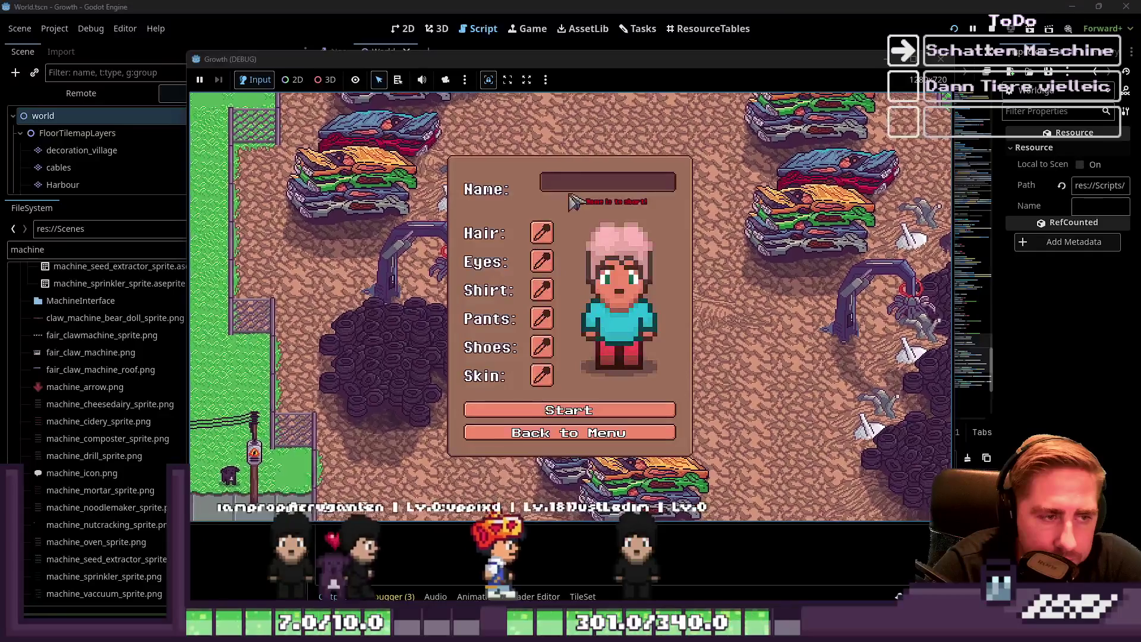
key("BackSpace")
type("g")
left_click(569, 403)
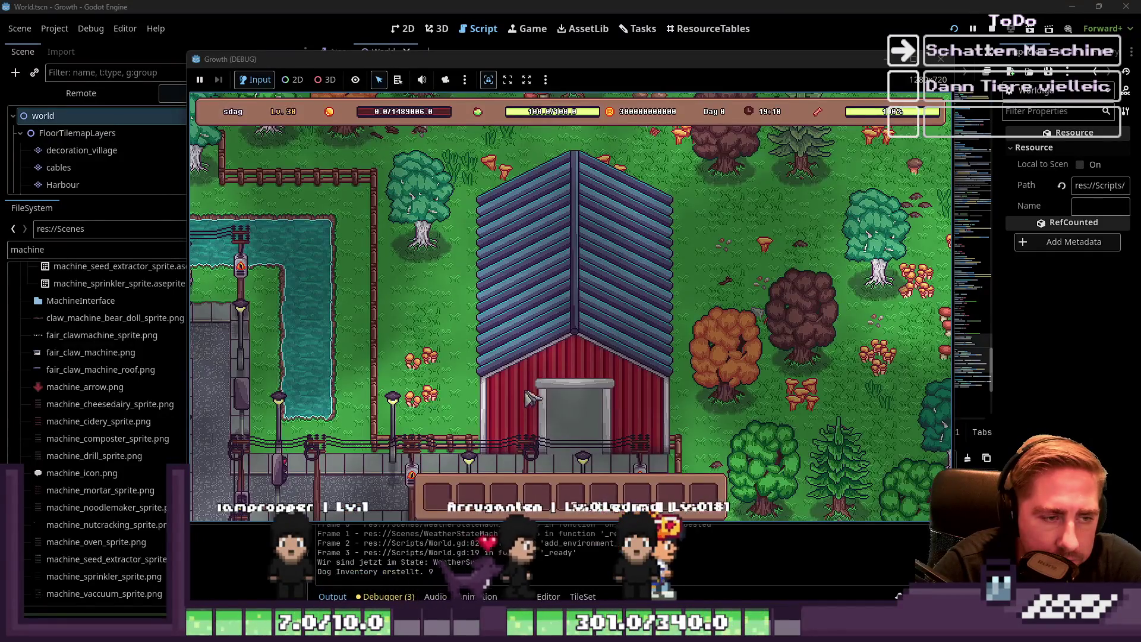
Walk the character past the barn and up into the forest
key("s")
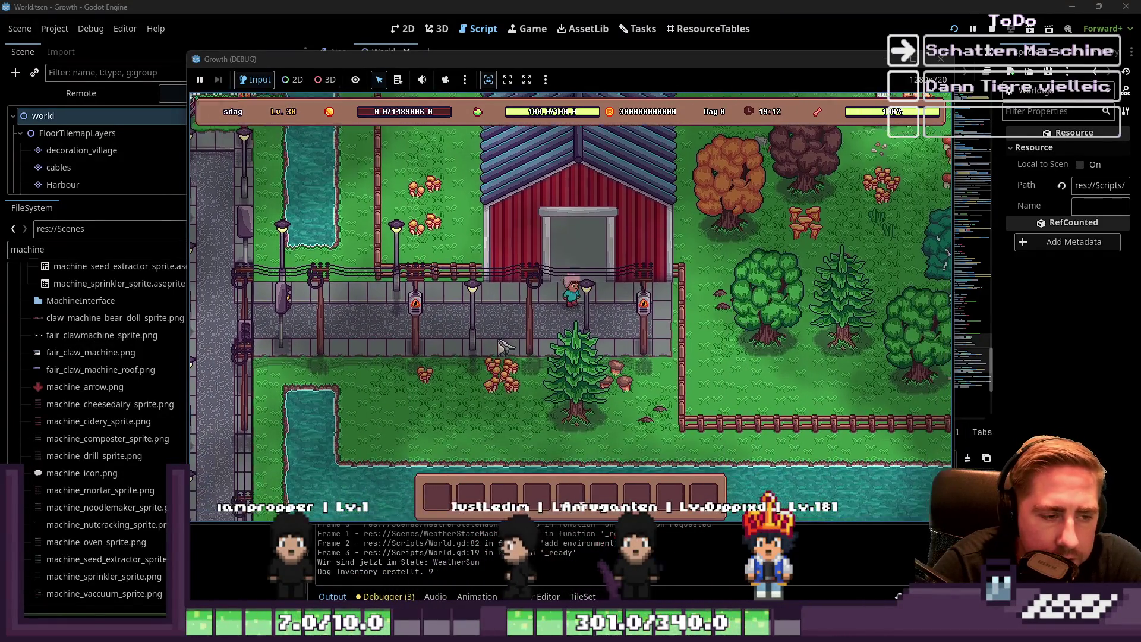
key("d")
key("w")
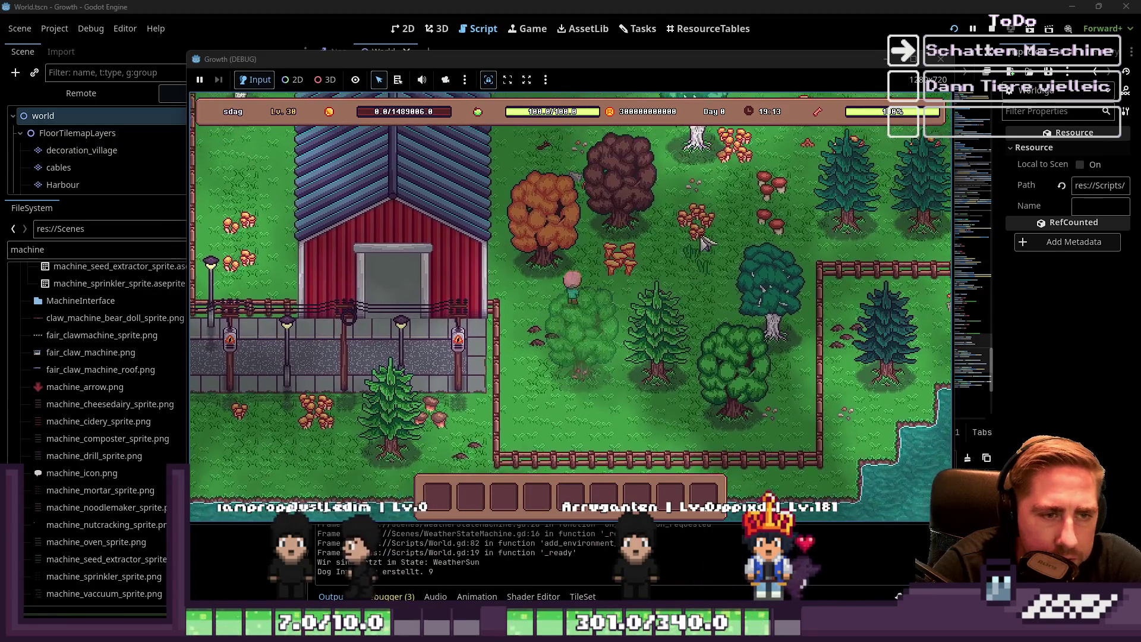
key("w")
key("d")
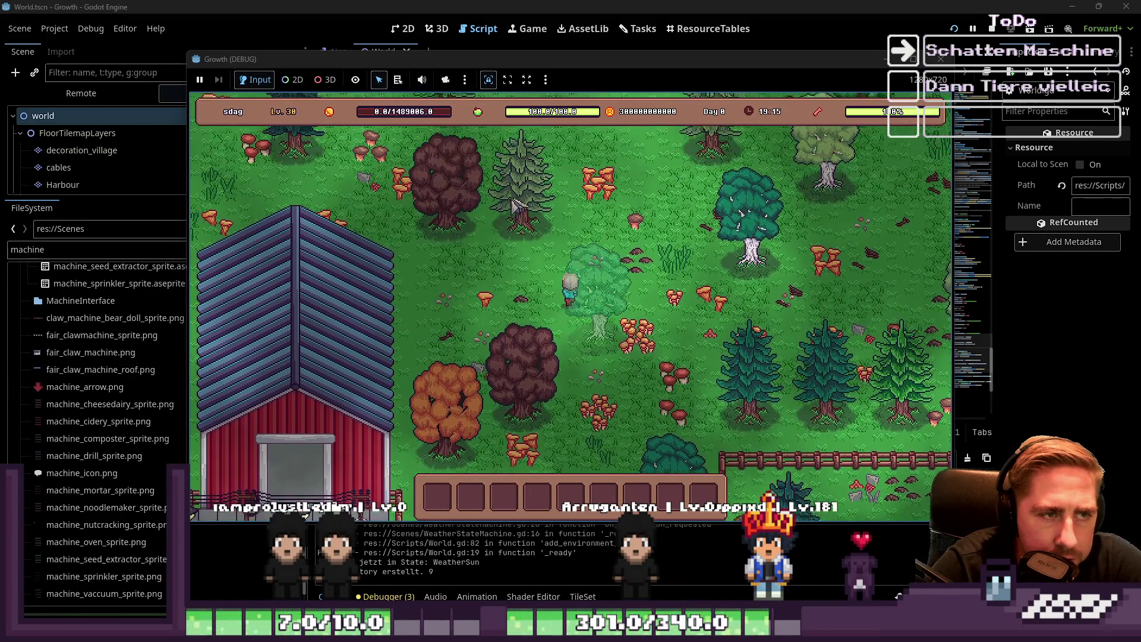
In the inventory, take a beehive and put a machine into hotbar slot 5
key("i")
left_click(624, 285)
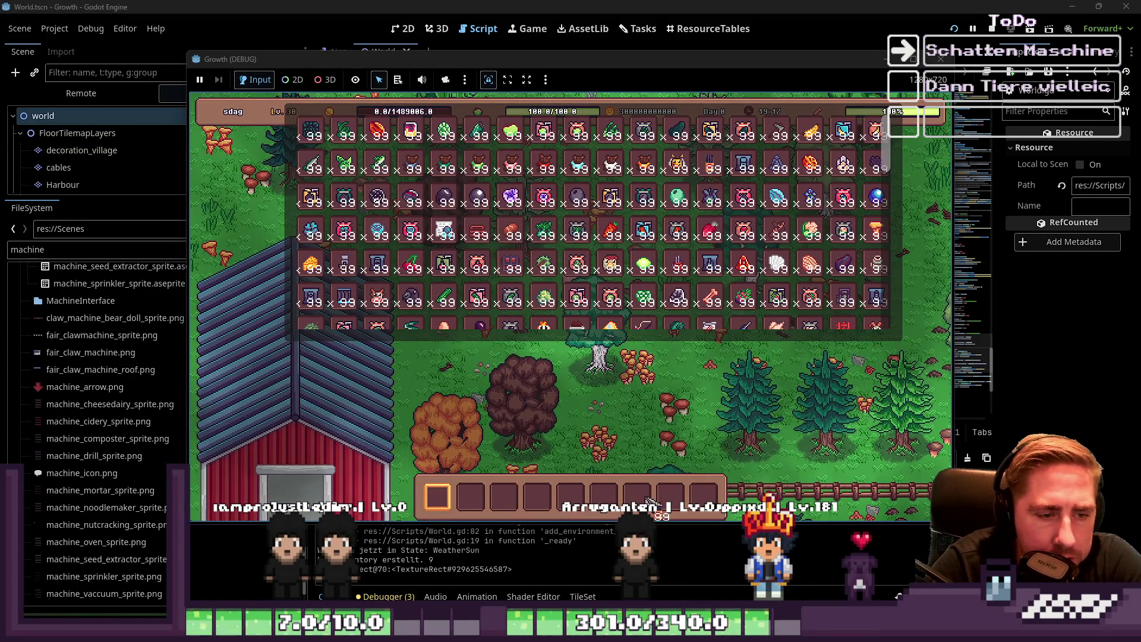
key("i")
scroll(707, 360, "down", 2)
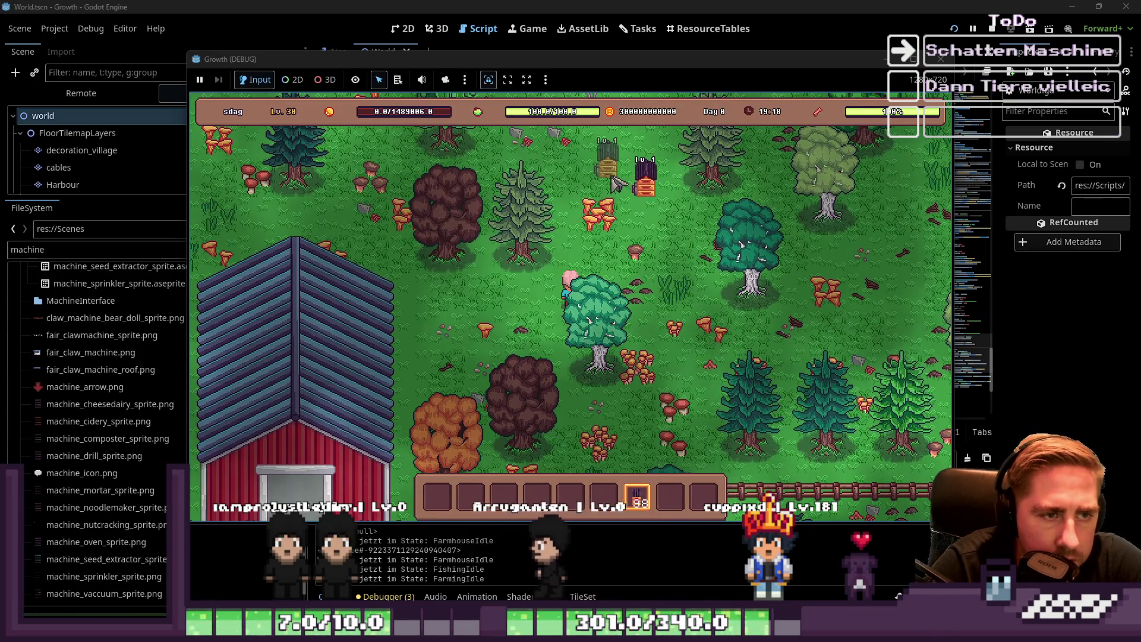
key("i")
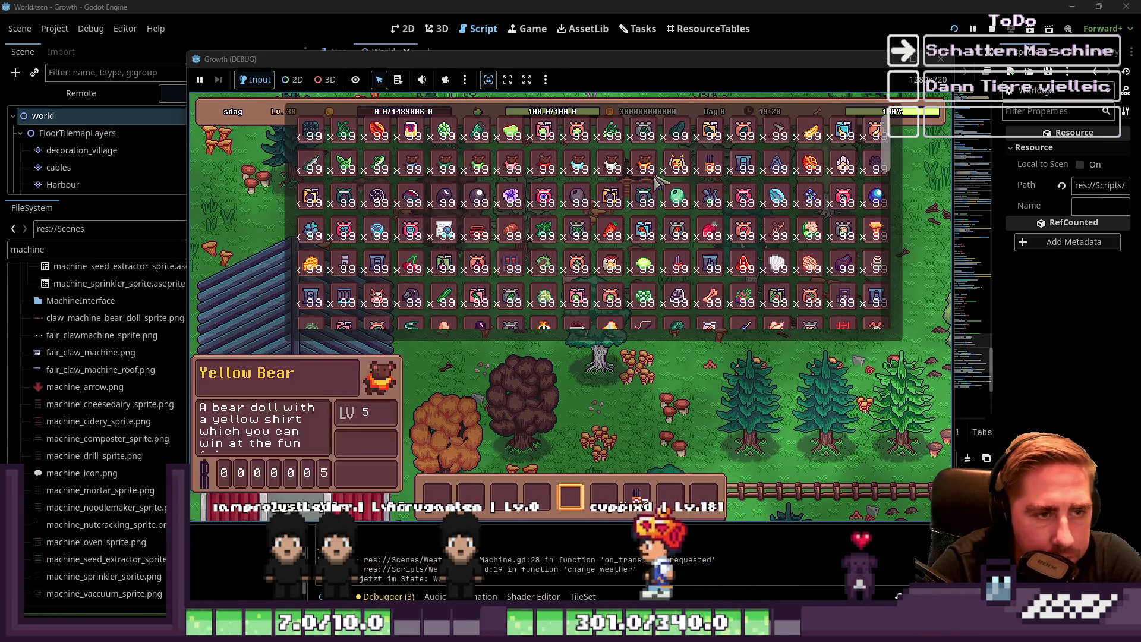
scroll(369, 250, "down", 2)
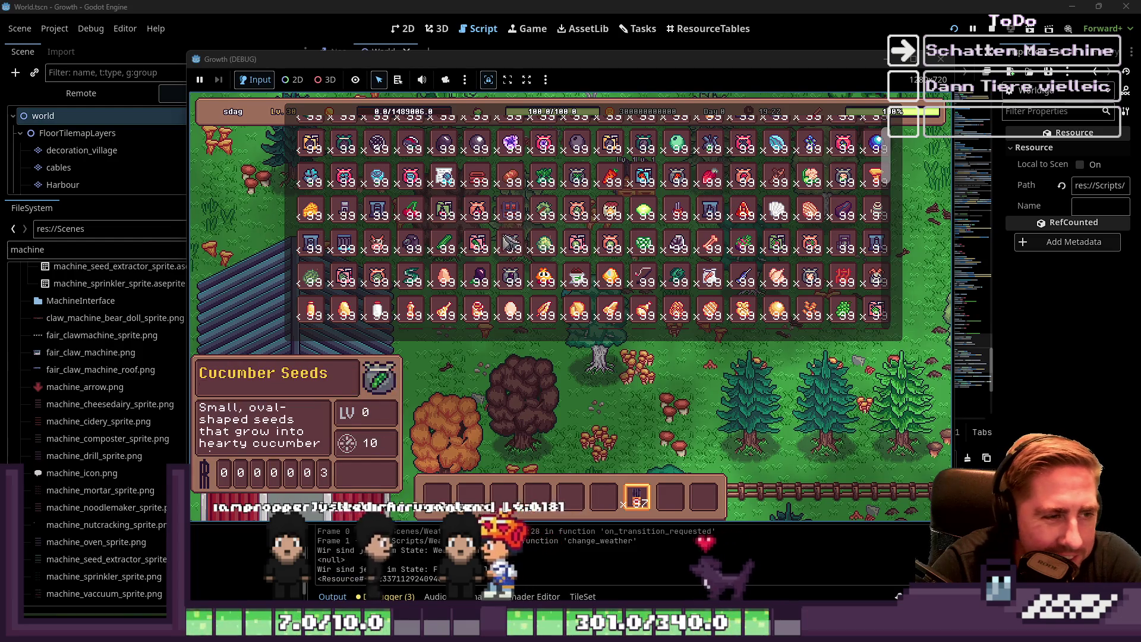
left_click(572, 513)
key("i")
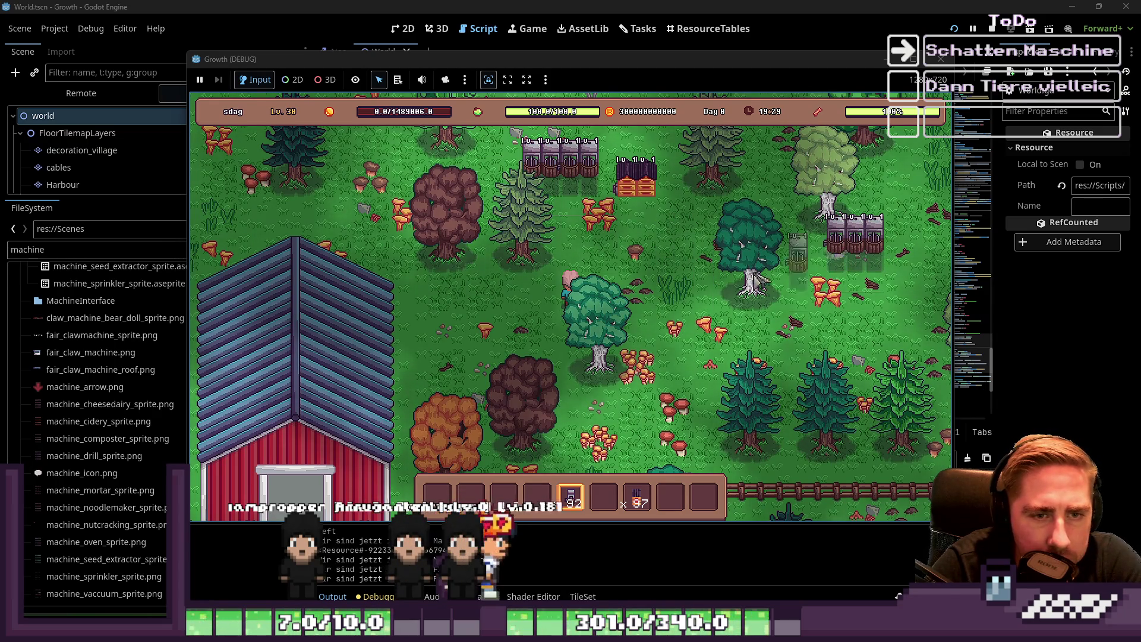
Walk around the forest map, then stop the running game
scroll(767, 309, "up", 1)
key("w")
key("d")
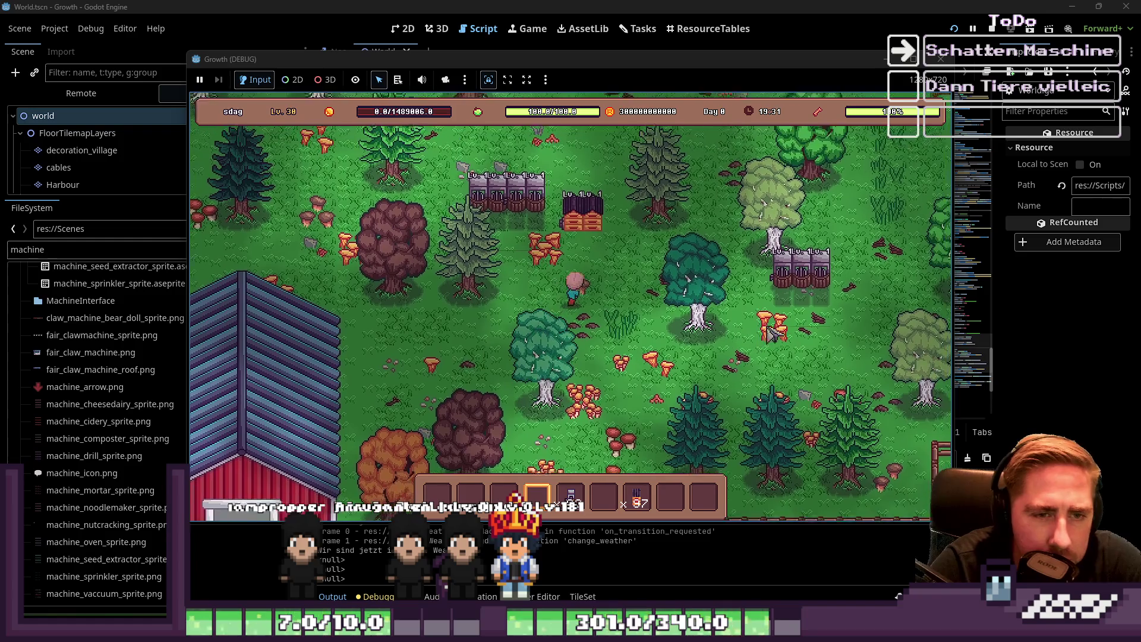
key("w")
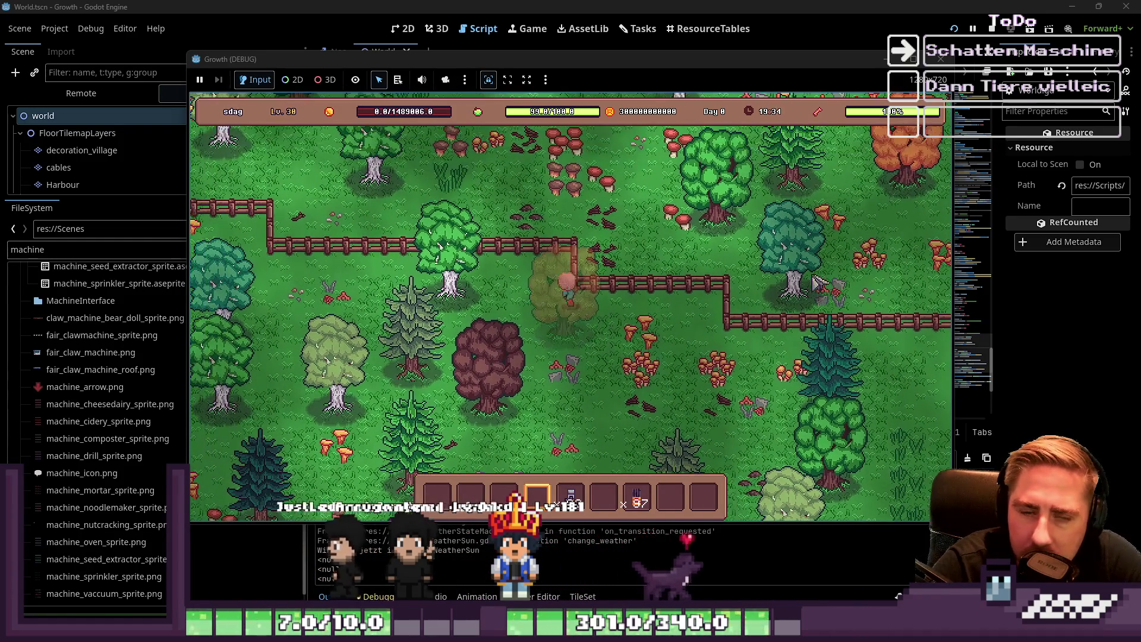
key("s")
key("s")
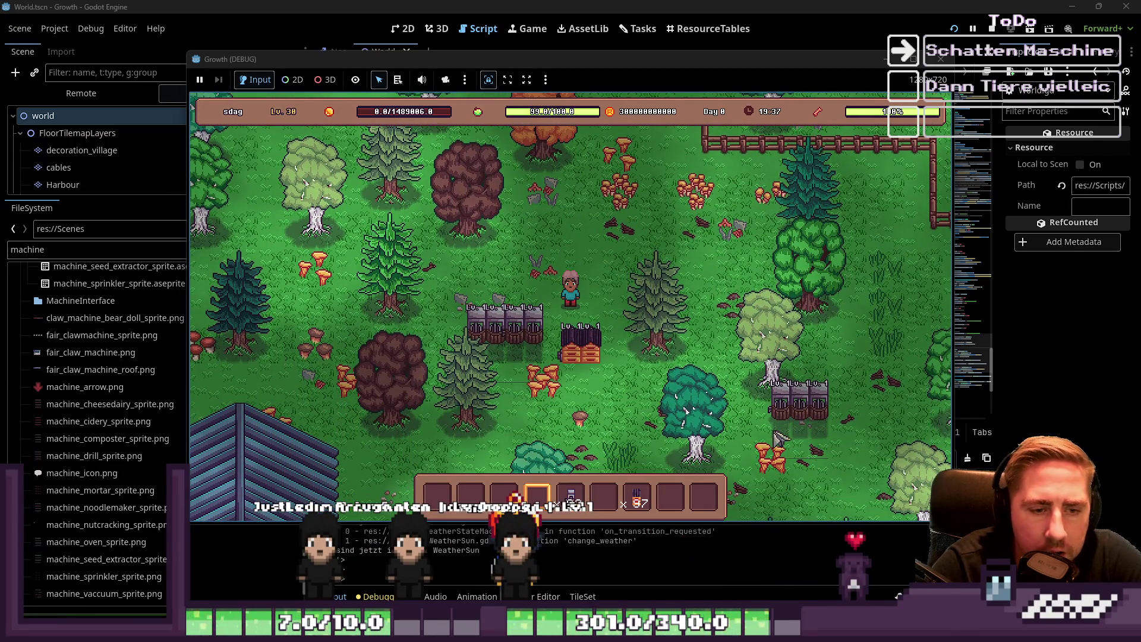
key("d")
key("s")
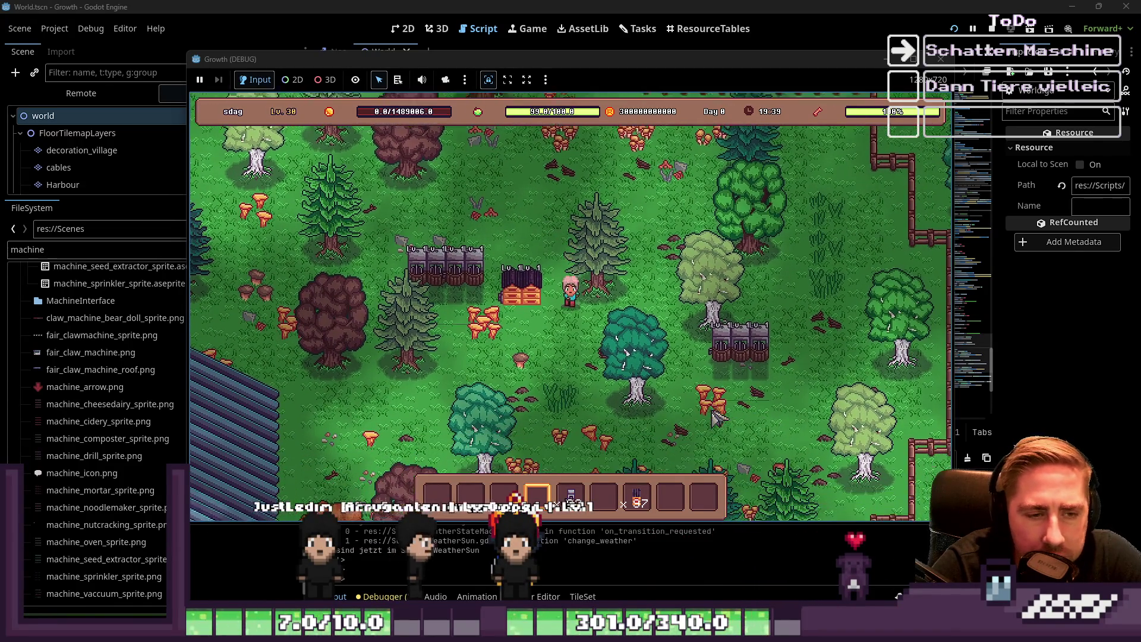
key("d")
key("s")
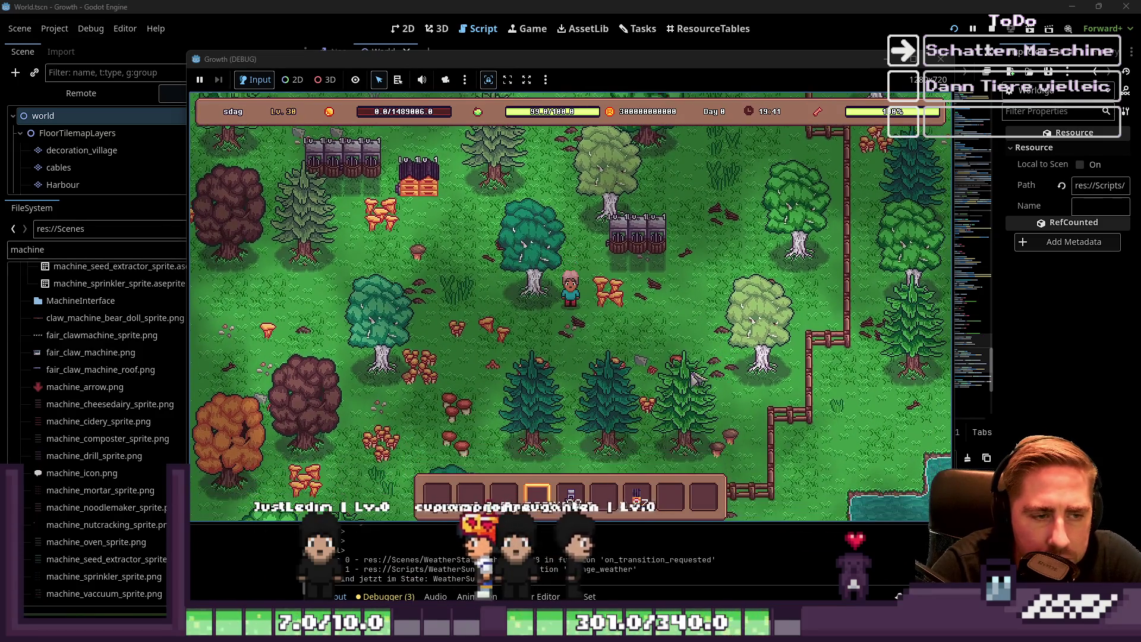
key("w")
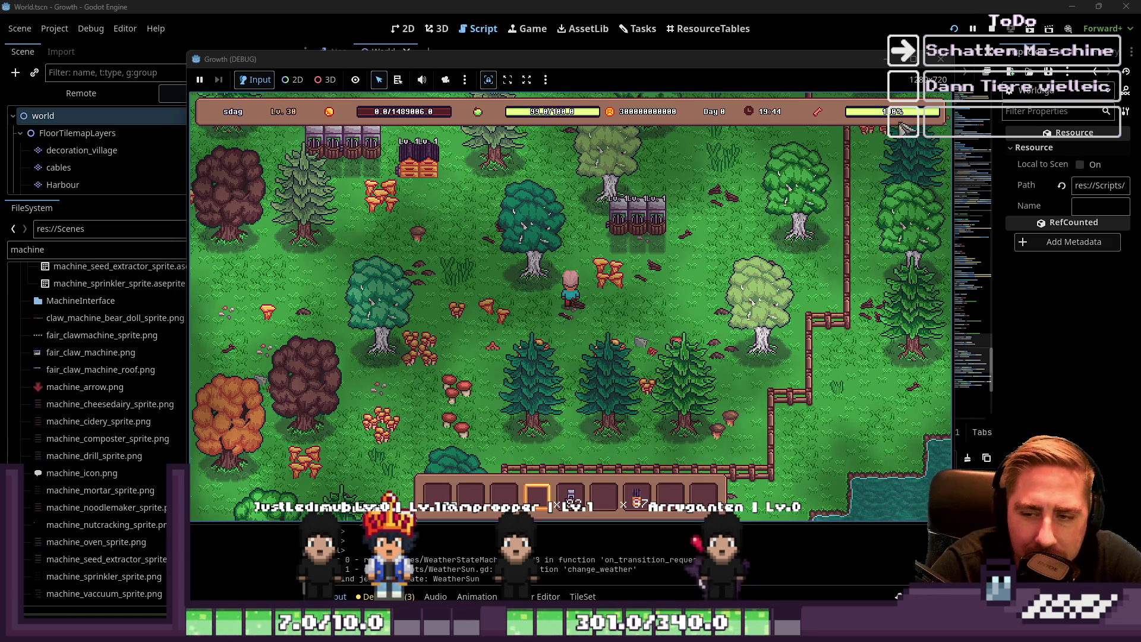
left_click(941, 58)
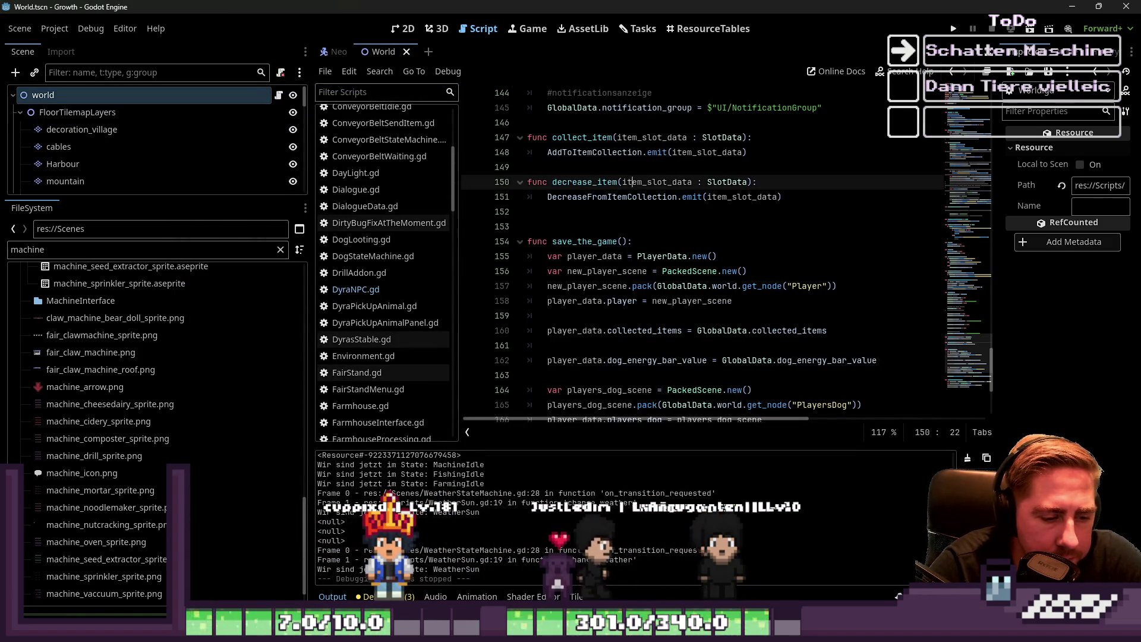
Filter the FileSystem for 'bee_hive' and open bee_hive.png in the external program
mouse_move(600, 631)
double_click(132, 249)
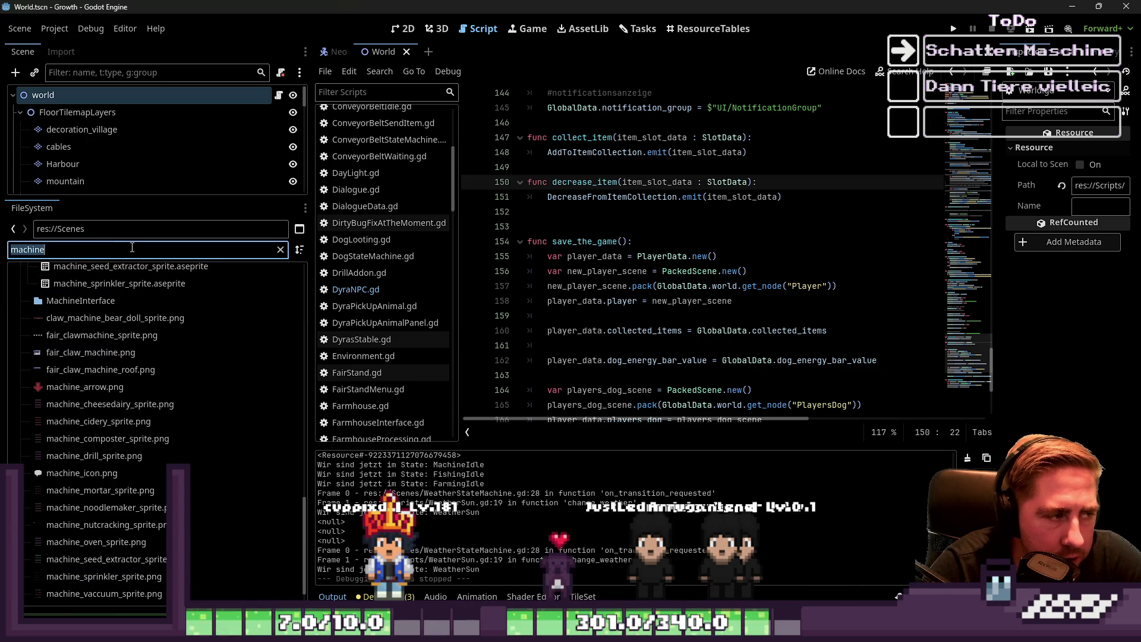
type("beehive")
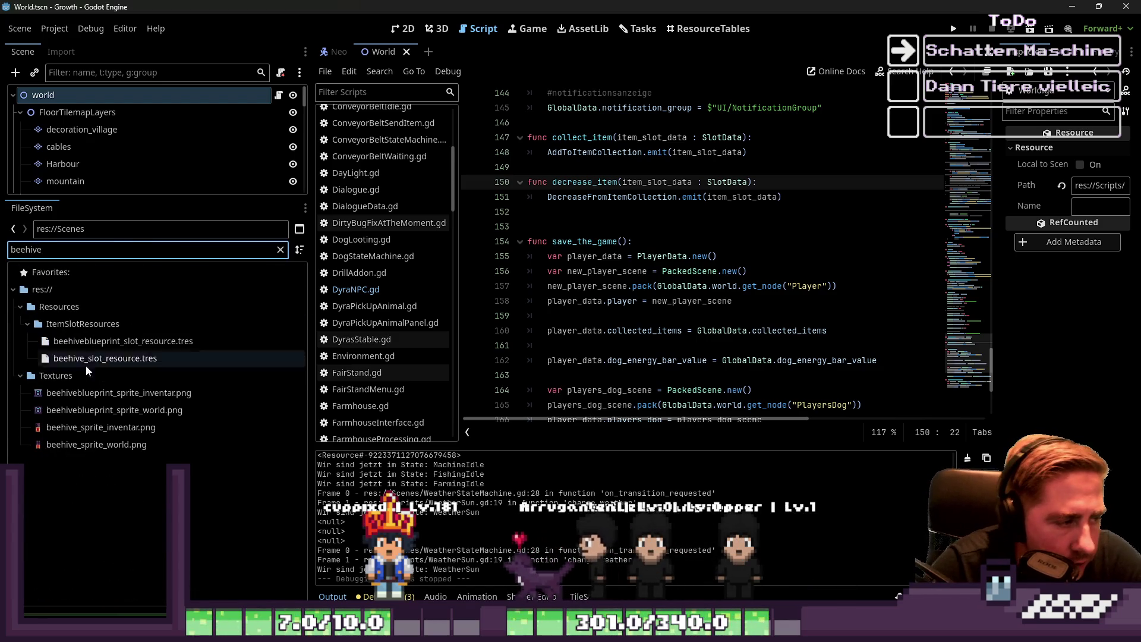
left_click(70, 449)
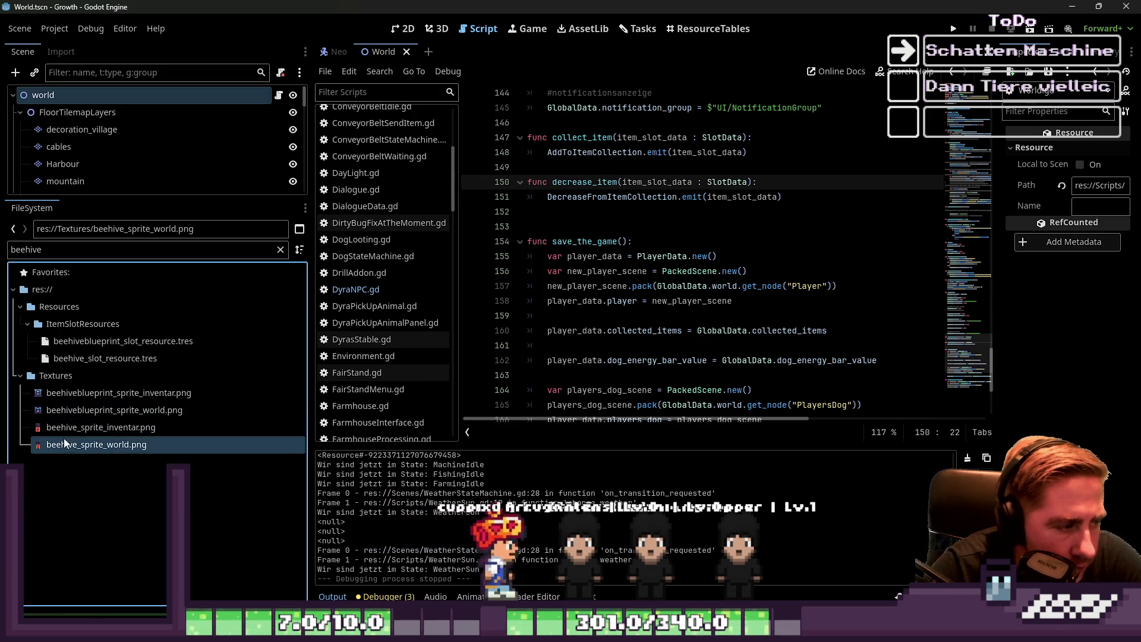
left_click(50, 250)
key("Left")
key("Left")
key("Left")
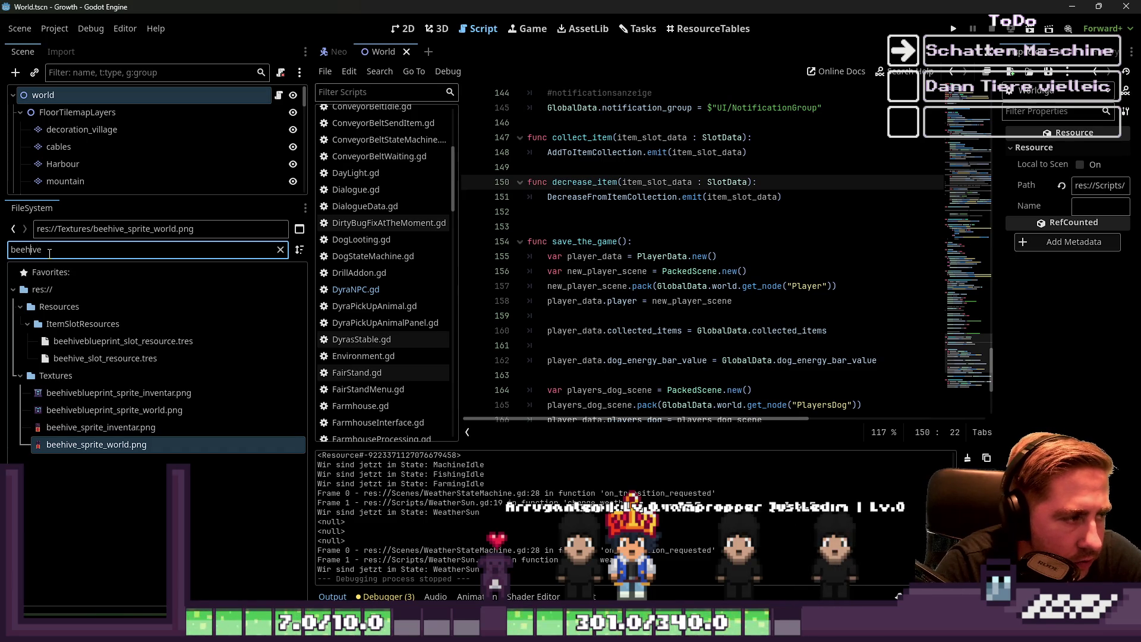
type("_")
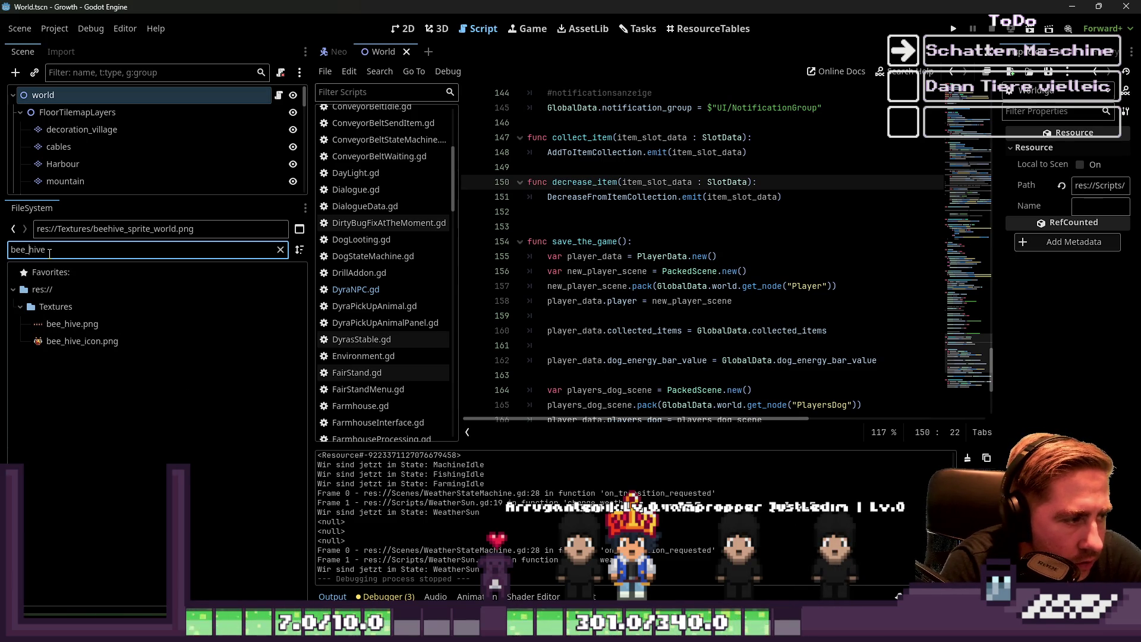
left_click(65, 324)
right_click(74, 315)
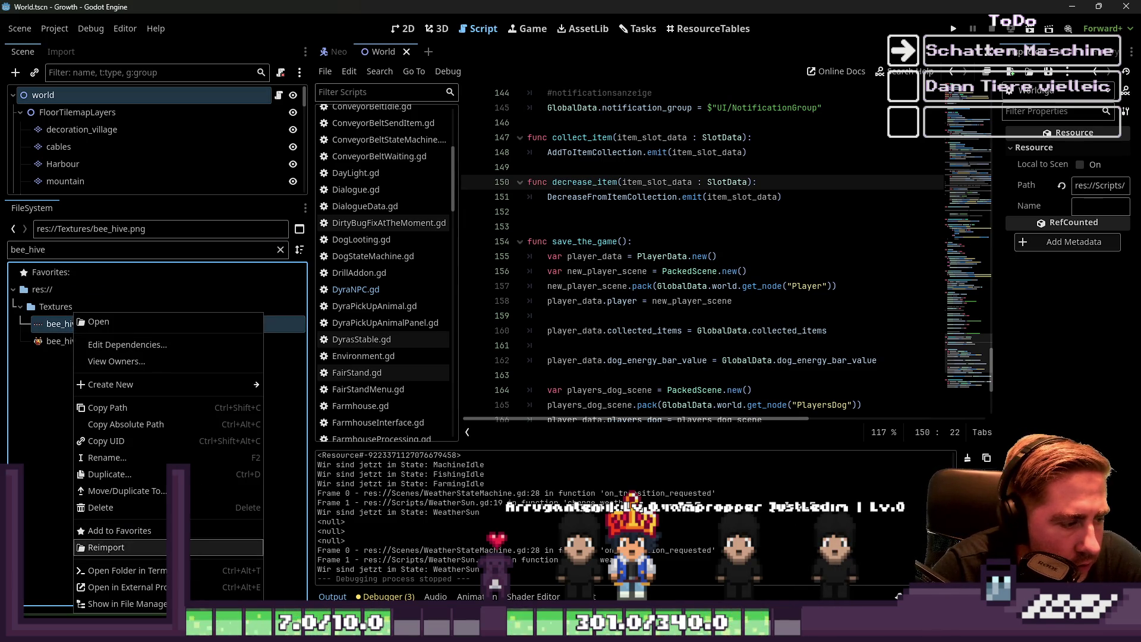
left_click(119, 587)
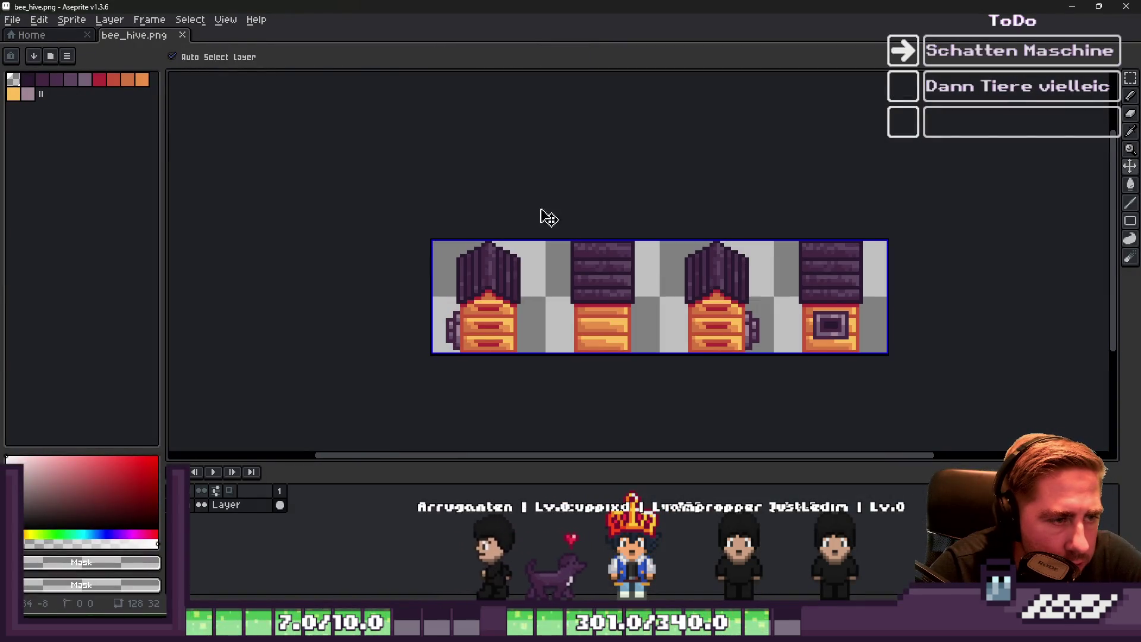
Try pasting the hives into a new sprite, then discard and close it
left_click(13, 20)
key("Tab")
key("Tab")
double_click(574, 262)
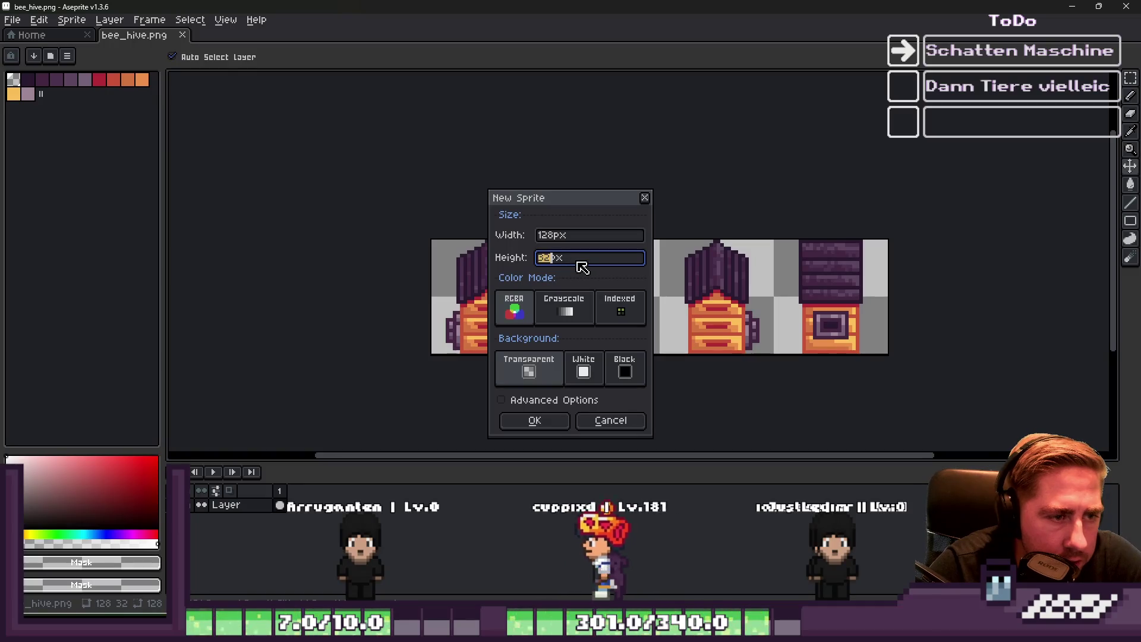
key("Return")
key("ctrl+v")
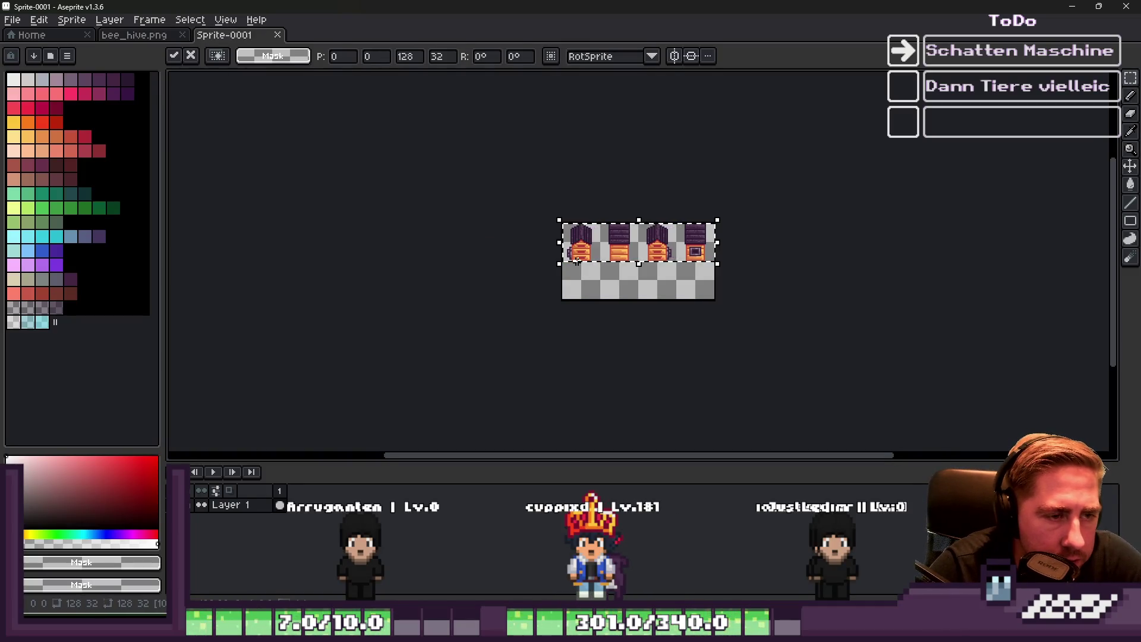
key("Escape")
left_click(277, 35)
Set the canvas height to 64 px and move the hive row into the top half
left_click(72, 19)
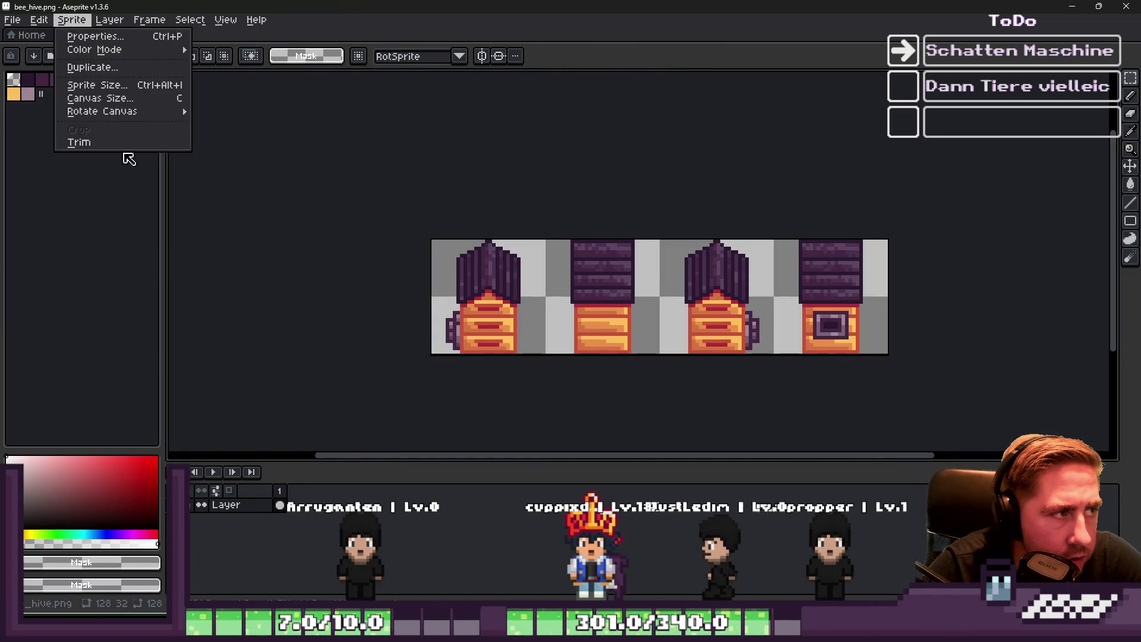
left_click(113, 99)
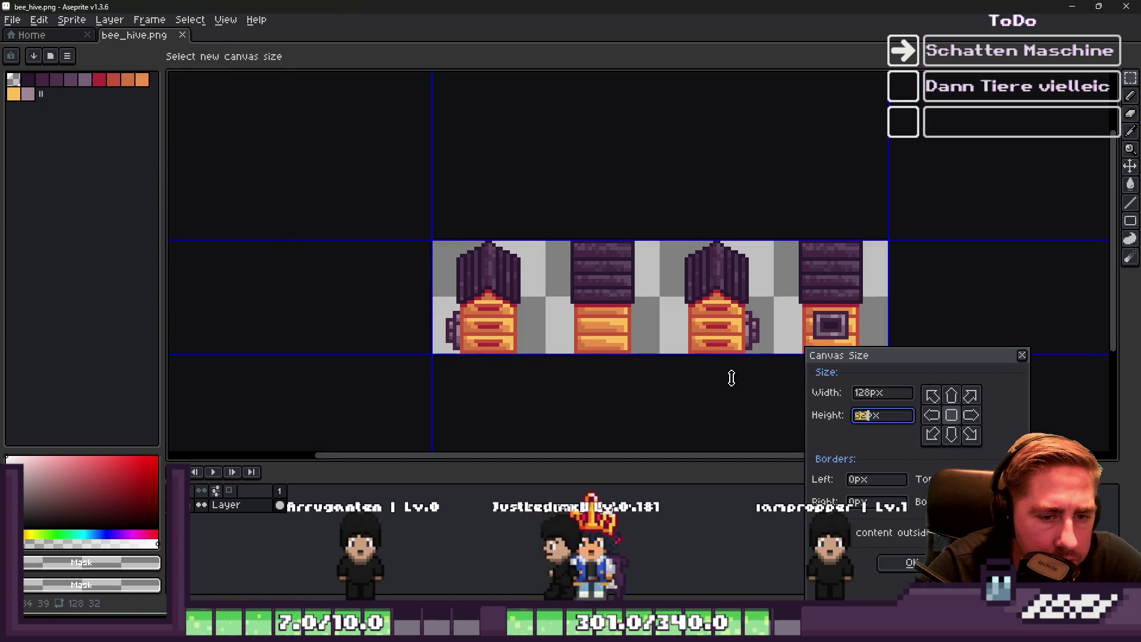
type("64")
key("Return")
key("ctrl+a")
left_click_drag(475, 283, 476, 226)
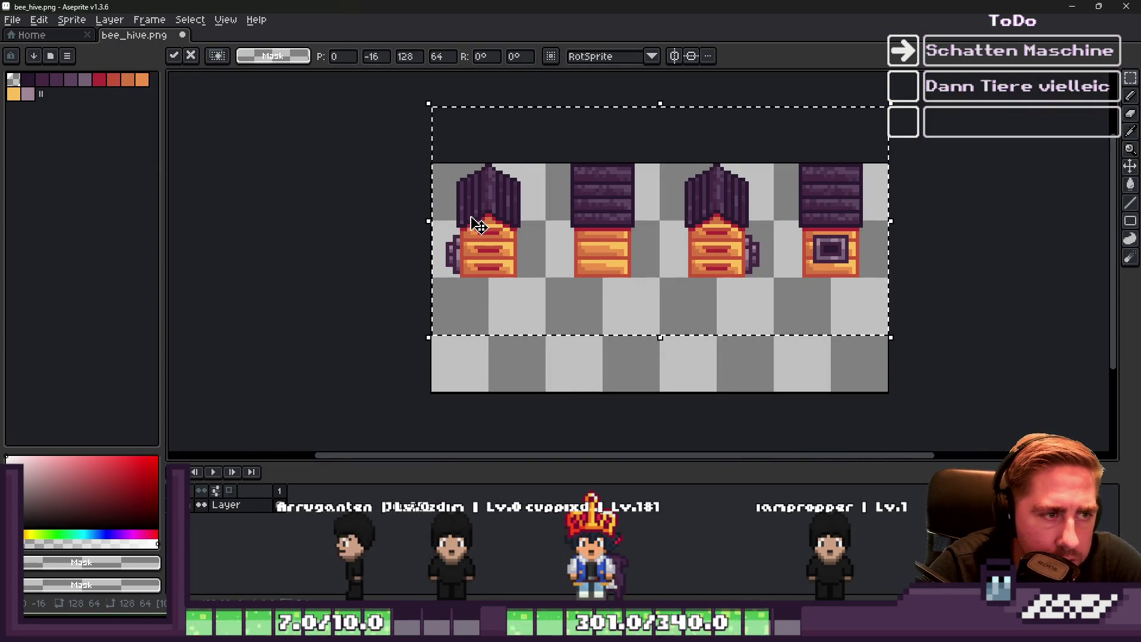
Test a flipped copy of the hive row, remove it, and add a new layer
key("ctrl+c")
key("ctrl+v")
key("shift+v")
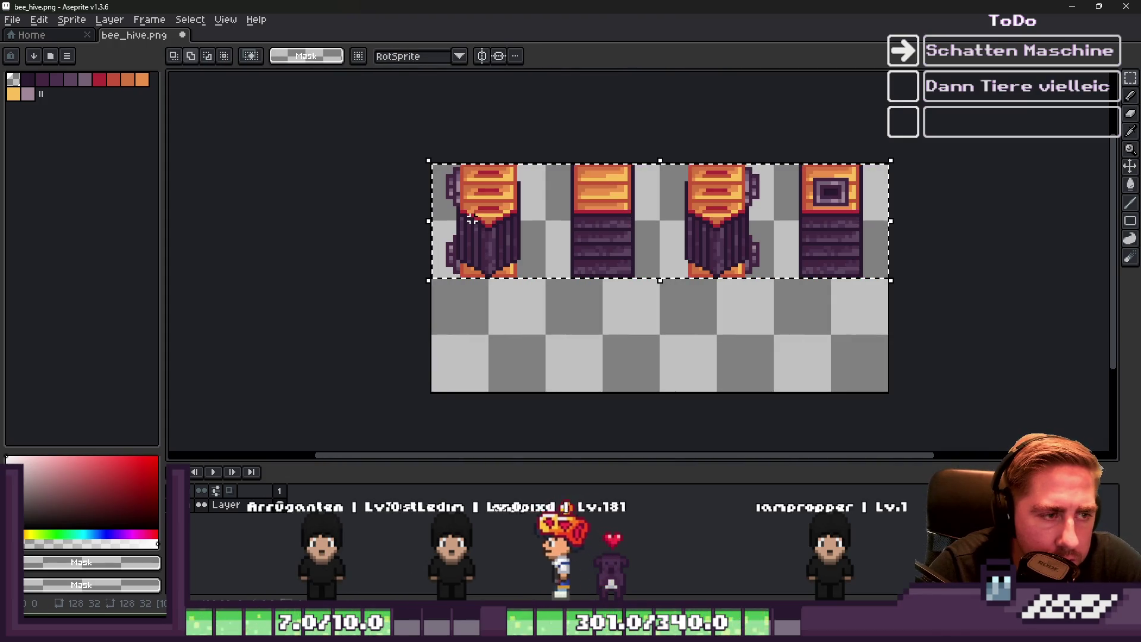
left_click_drag(484, 204, 489, 321)
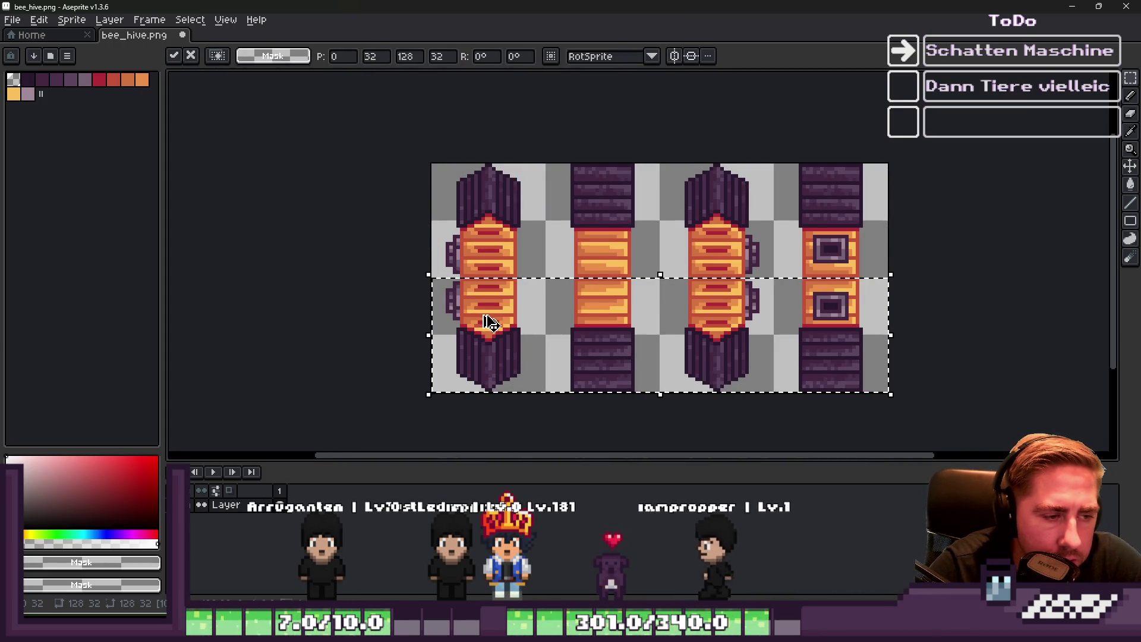
key("Escape")
key("ctrl+shift+n")
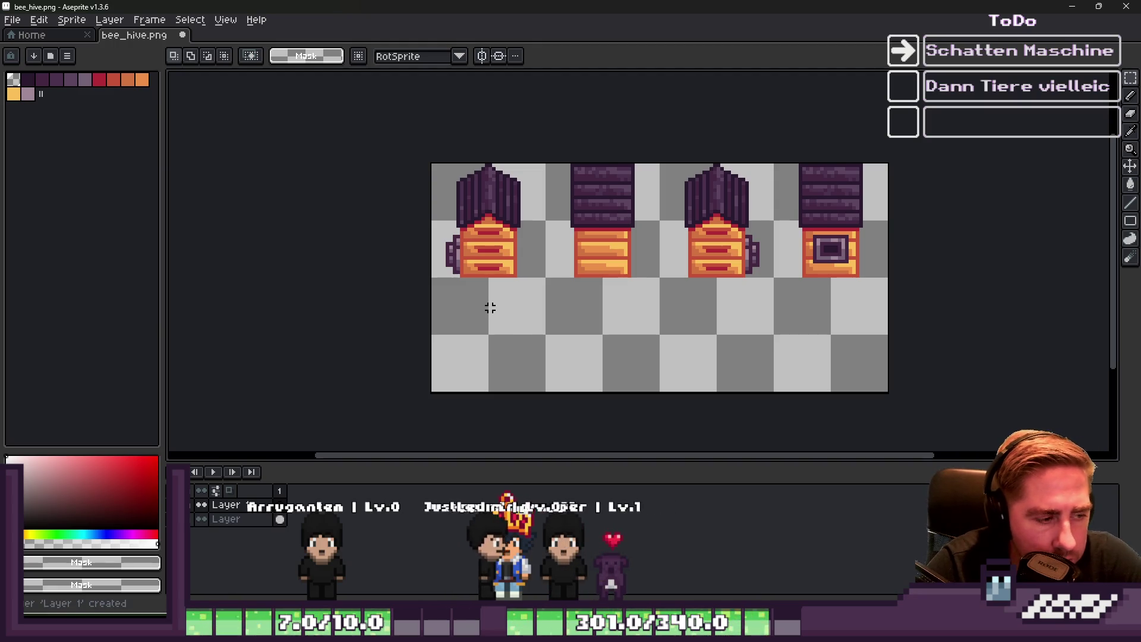
Paste a vertically flipped copy of the hive row on the new layer, positioned under the hives
key("ctrl+v")
key("shift+v")
key("Return")
left_click_drag(440, 283, 548, 393)
key("ctrl+a")
key("shift+Up")
key("shift+Up")
key("shift+v")
key("Return")
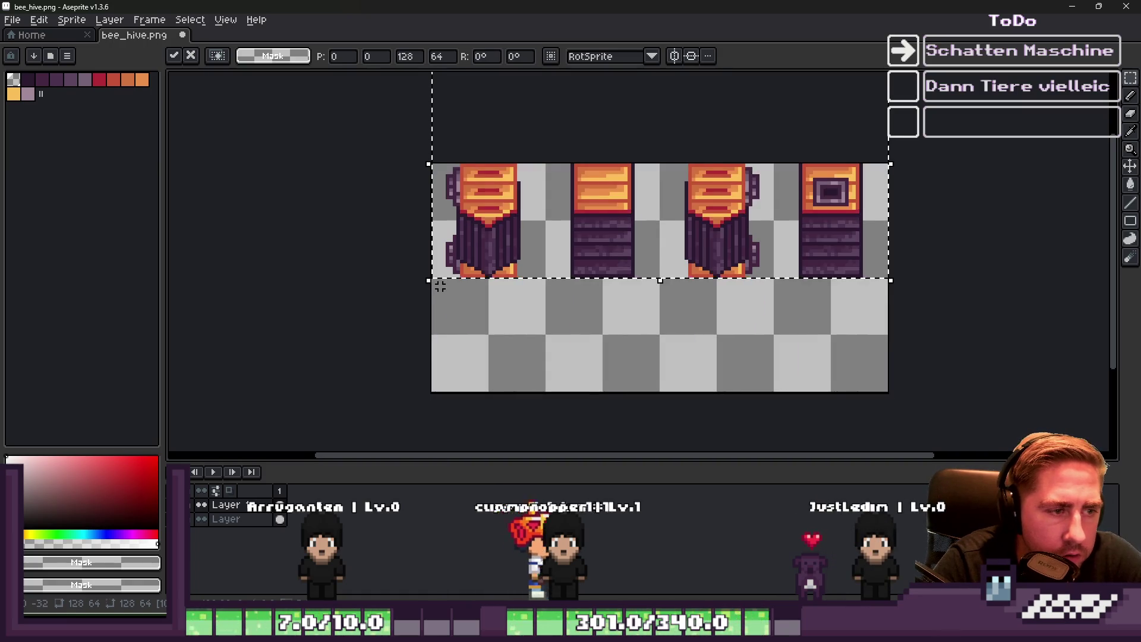
key("Up")
key("Up")
key("Up")
key("Up")
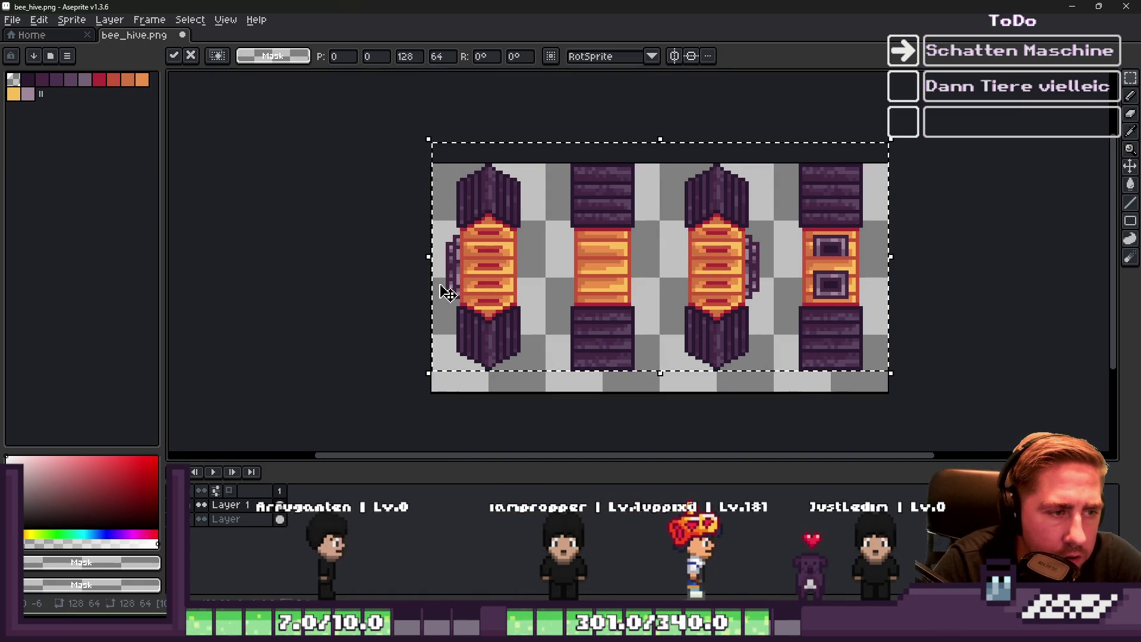
scroll(621, 393, "up", 1)
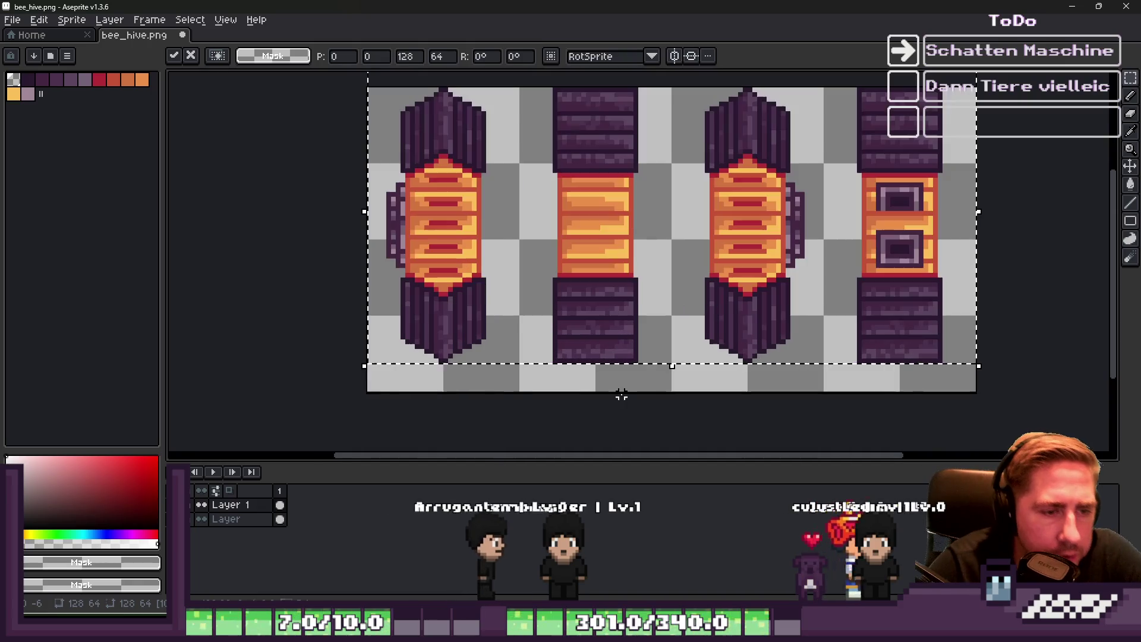
key("ctrl+d")
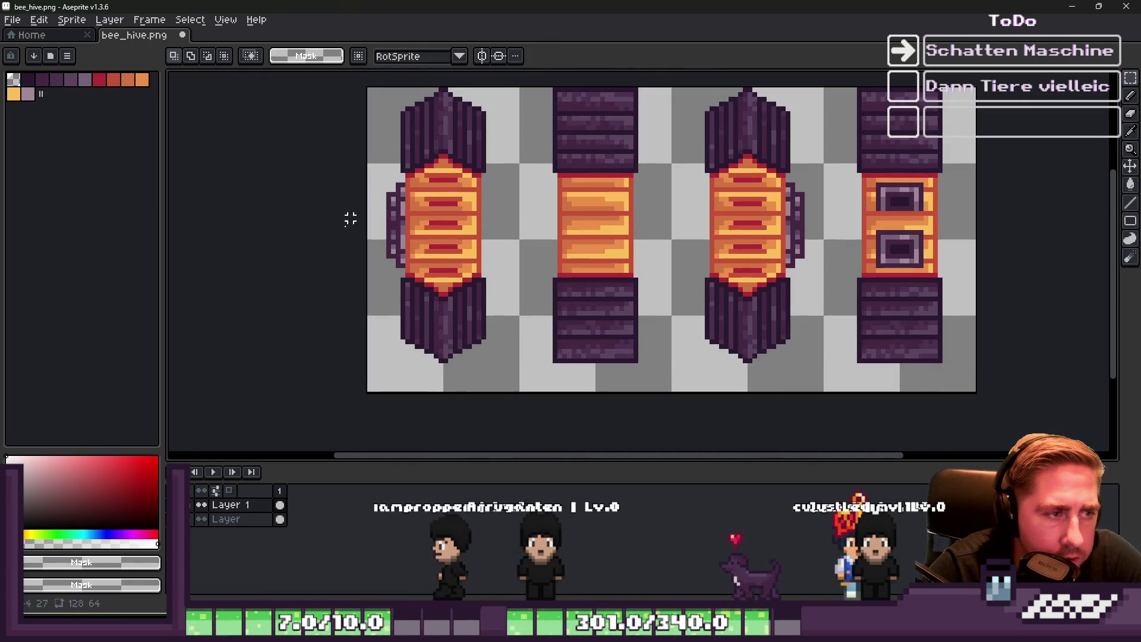
Compare layers by toggling visibility, then squash the reflections to a shorter height
left_click(201, 519)
left_click(201, 505)
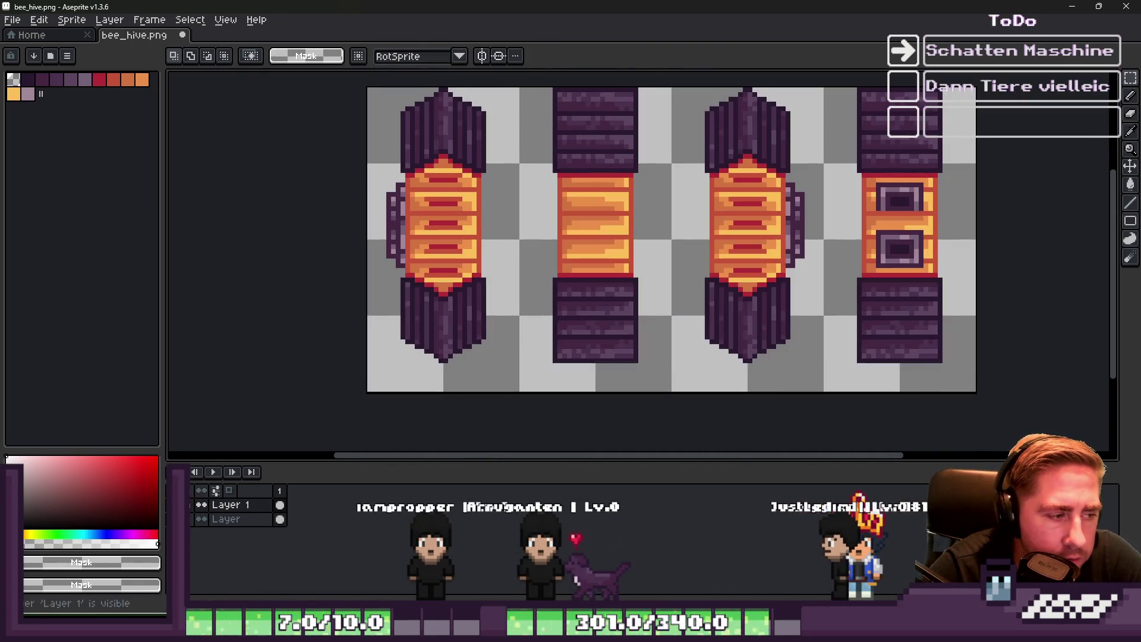
left_click(201, 519)
left_click(201, 505)
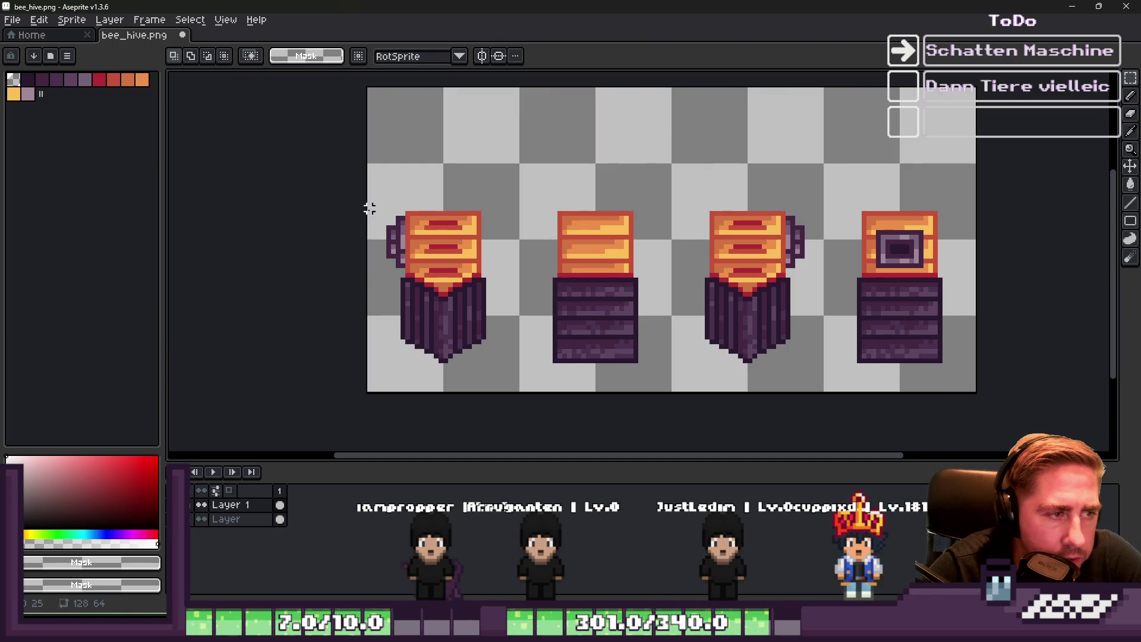
mouse_move(370, 213)
left_mouse_down()
mouse_move(784, 324)
mouse_move(1006, 349)
mouse_move(1022, 361)
left_mouse_up()
mouse_move(667, 363)
left_mouse_down()
mouse_move(675, 298)
mouse_move(667, 316)
mouse_move(645, 318)
left_mouse_up()
key("ctrl+d")
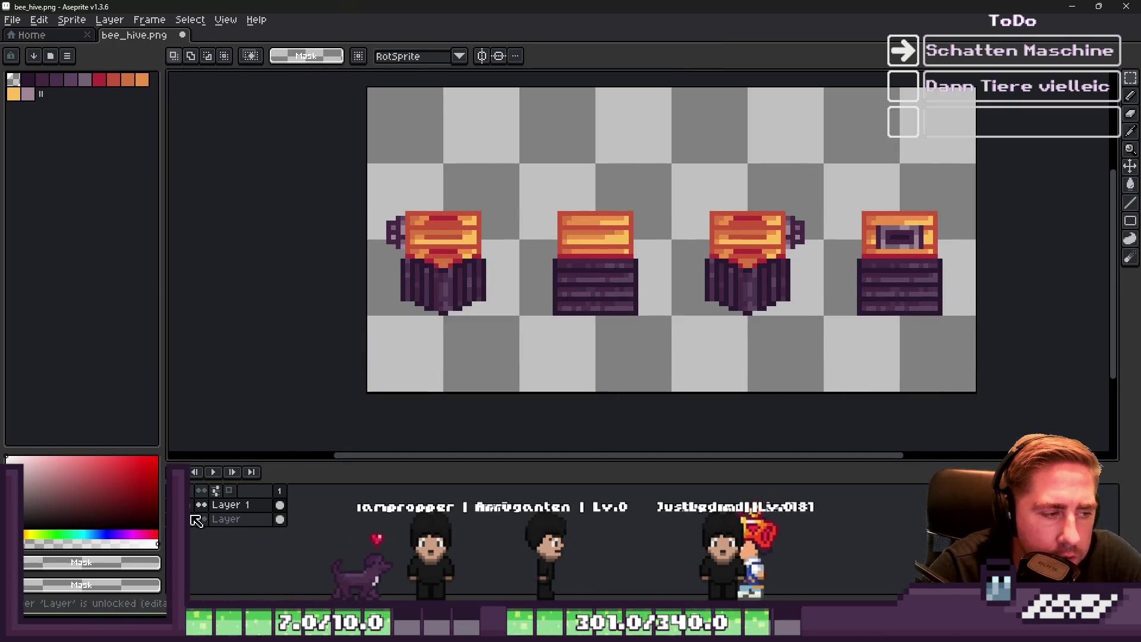
left_click(199, 519)
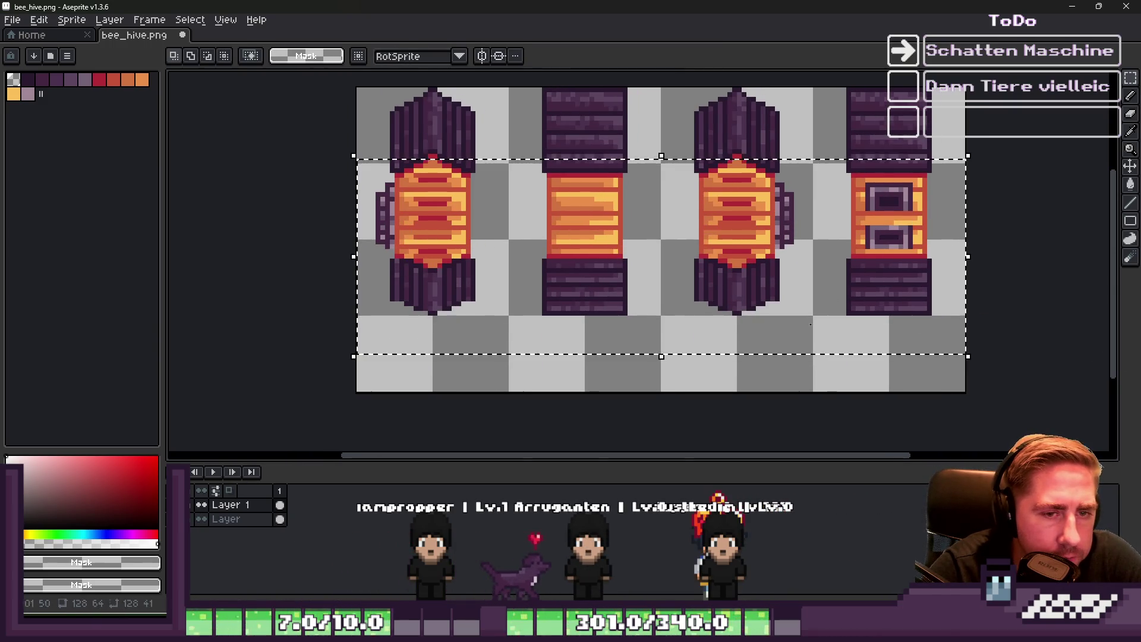
left_click(190, 20)
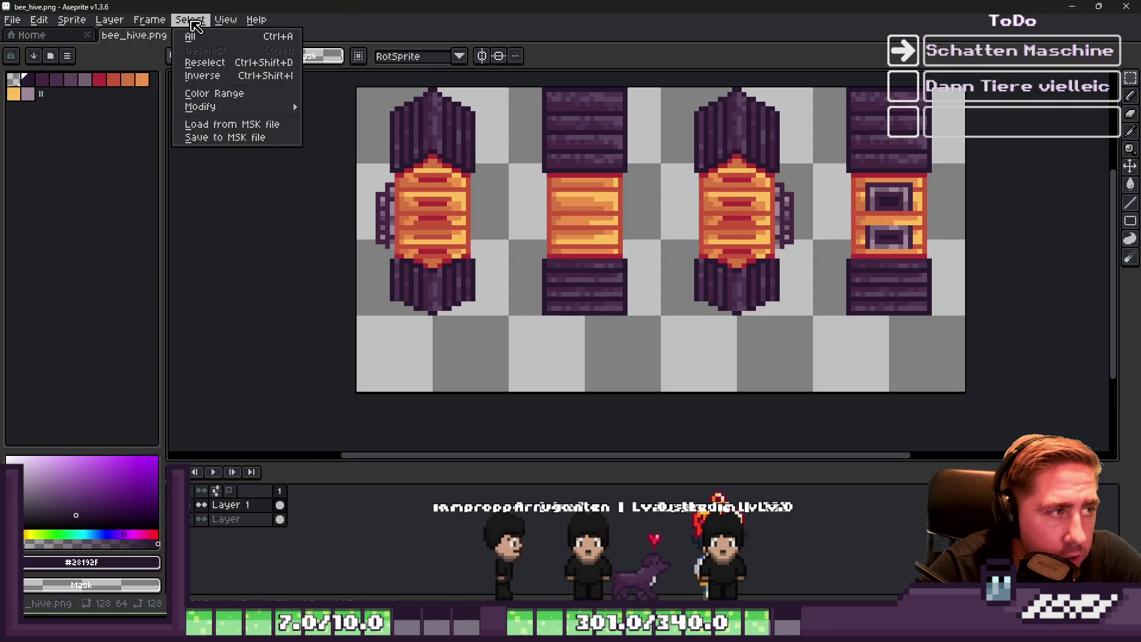
Select the dark purple by colour range at tolerance 232 and erase the lower reflections with a 7px eraser
left_click(207, 94)
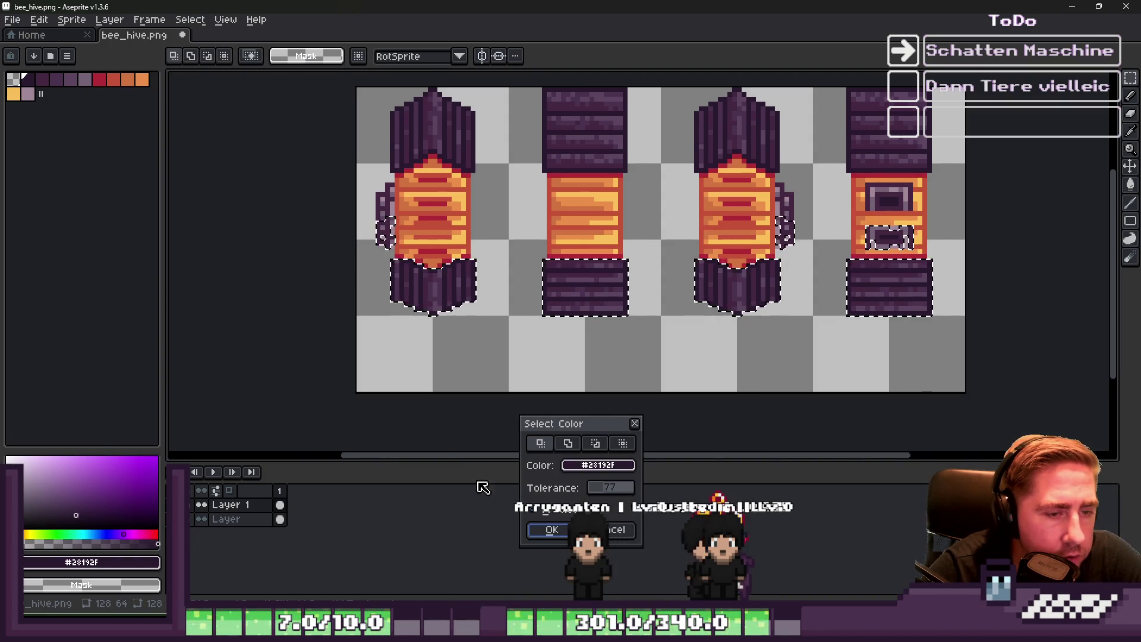
left_click_drag(609, 497, 634, 492)
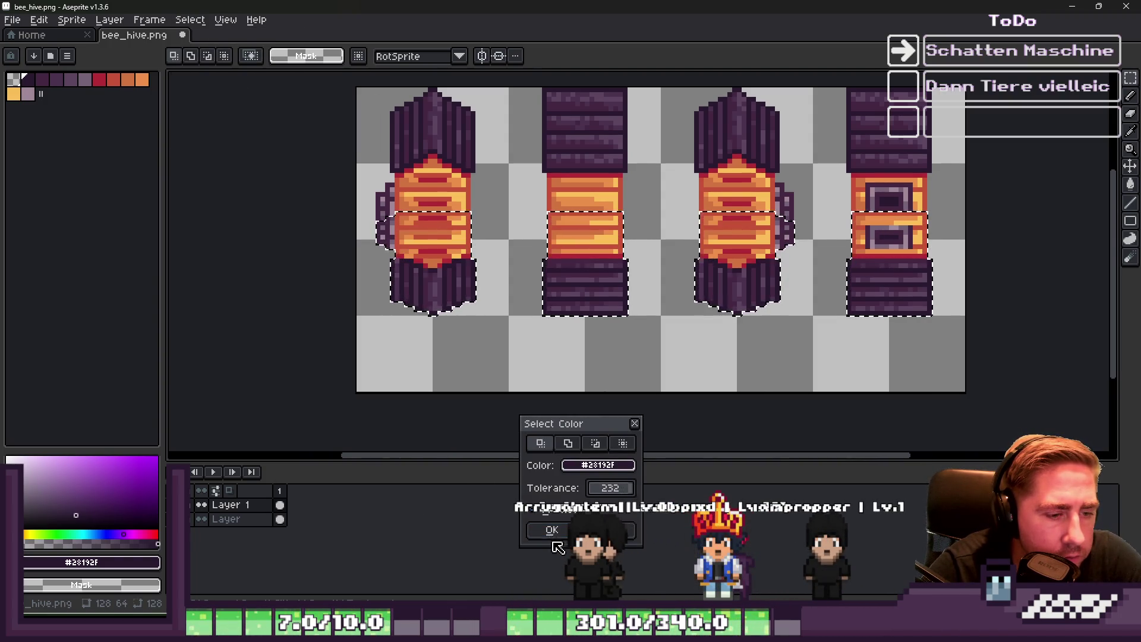
key("Return")
key("e")
key("plus")
key("plus")
key("plus")
mouse_move(944, 251)
left_mouse_down()
mouse_move(989, 242)
mouse_move(732, 318)
left_mouse_up()
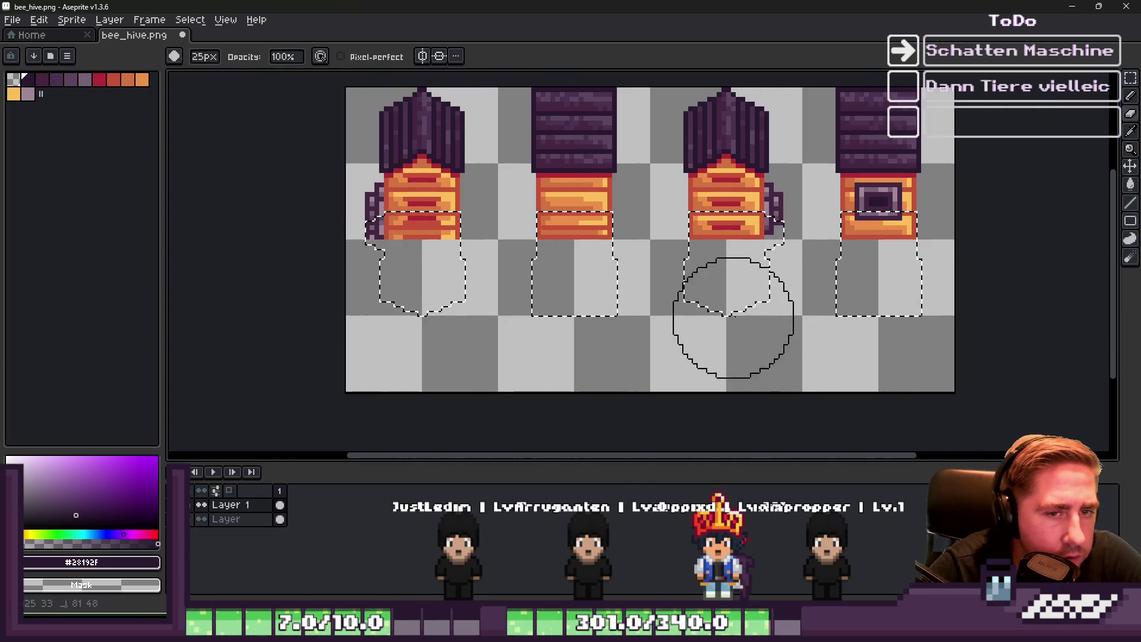
Look through the Select menu's selection commands
left_click(196, 23)
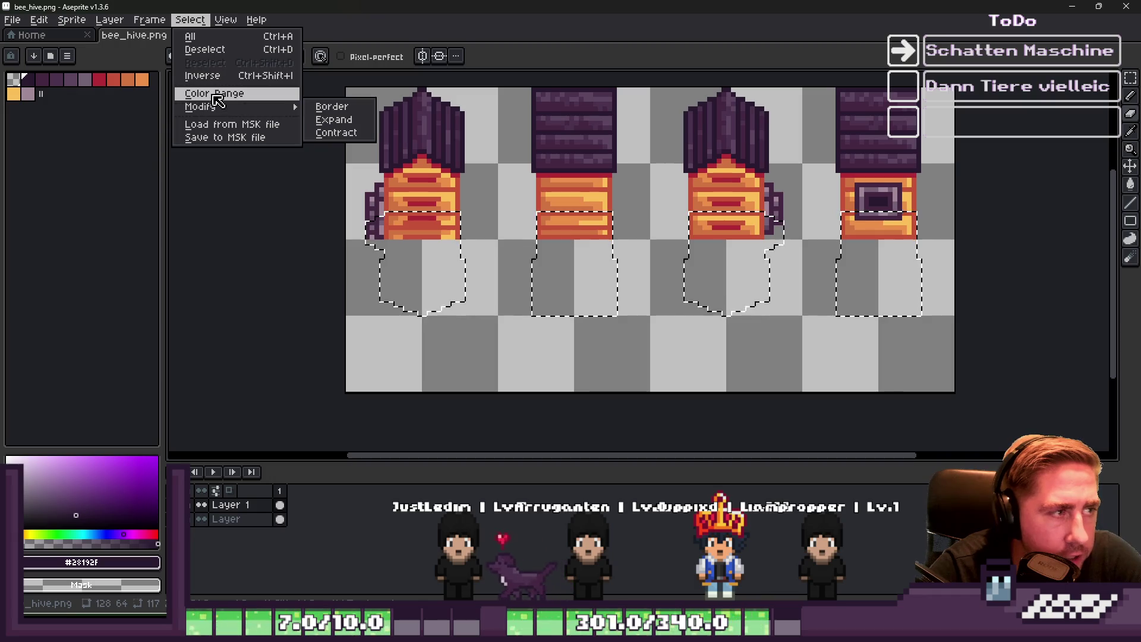
left_click(190, 20)
left_click(191, 20)
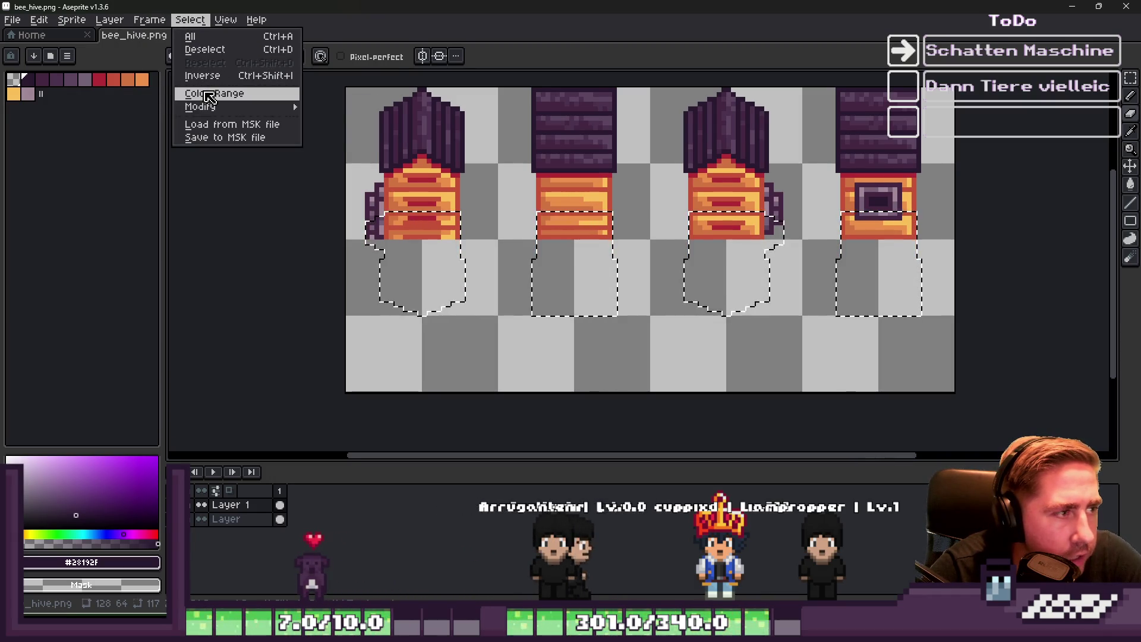
left_click(193, 24)
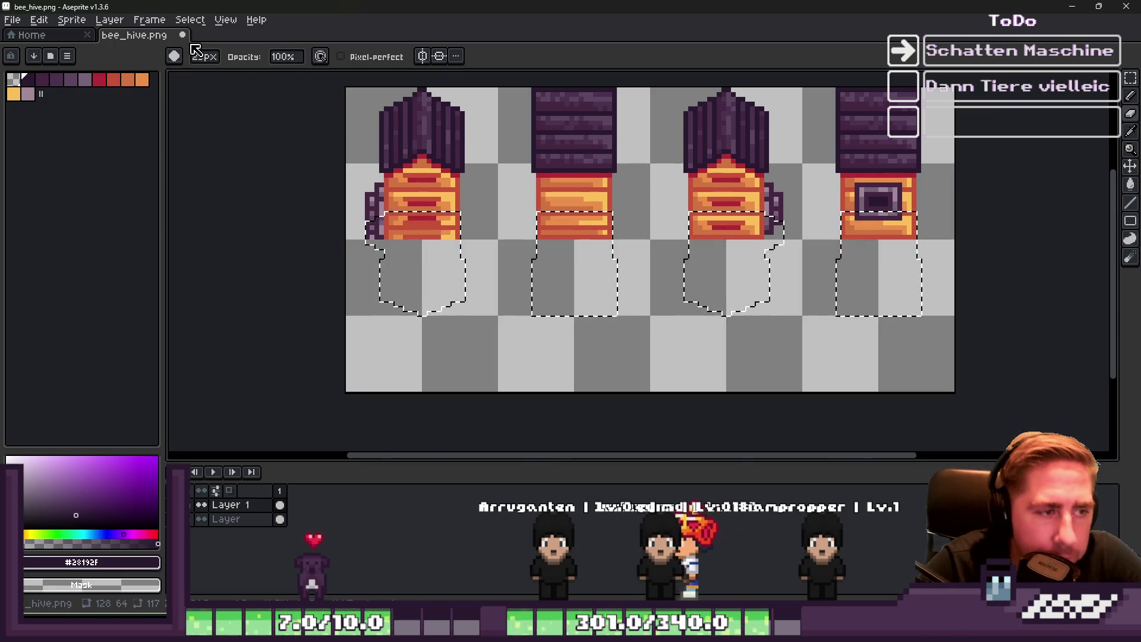
scroll(331, 191, "up", 3)
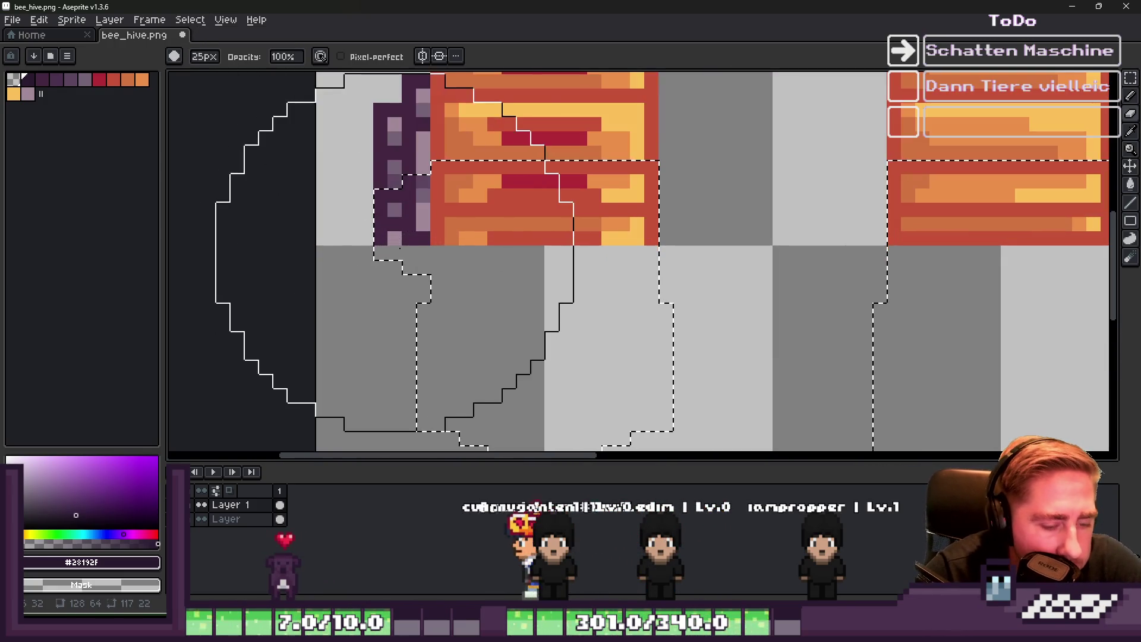
scroll(612, 211, "down", 1)
Trim the right part off the left hive's selection with a subtracting rectangle, then open palette options
key("m")
scroll(613, 211, "down", 1)
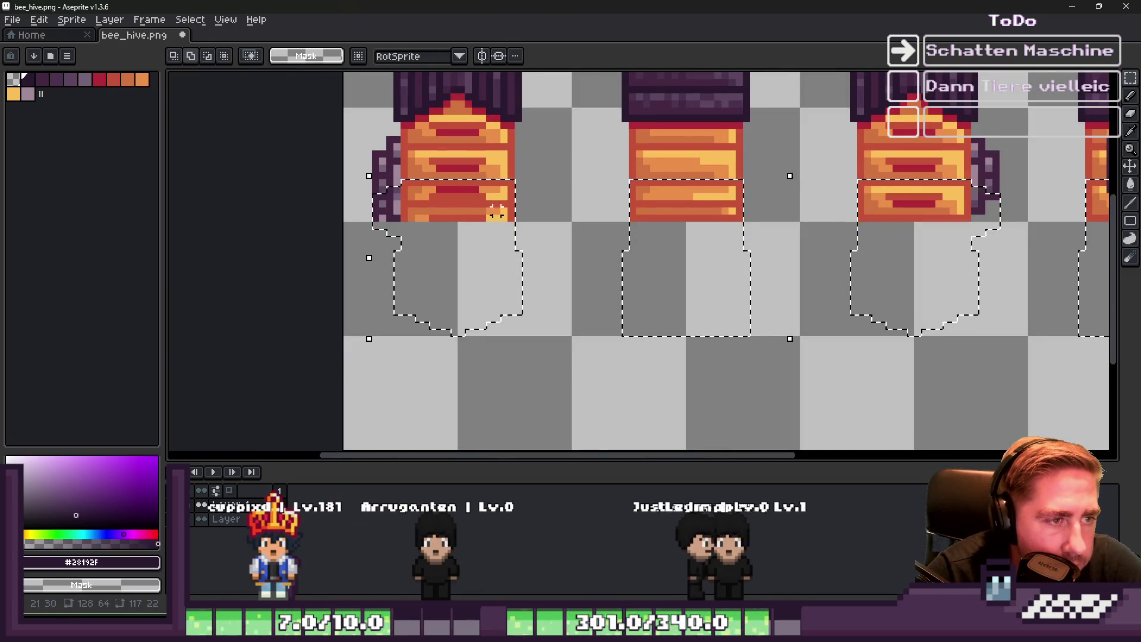
scroll(493, 226, "up", 1)
left_click_drag(514, 277, 575, 116)
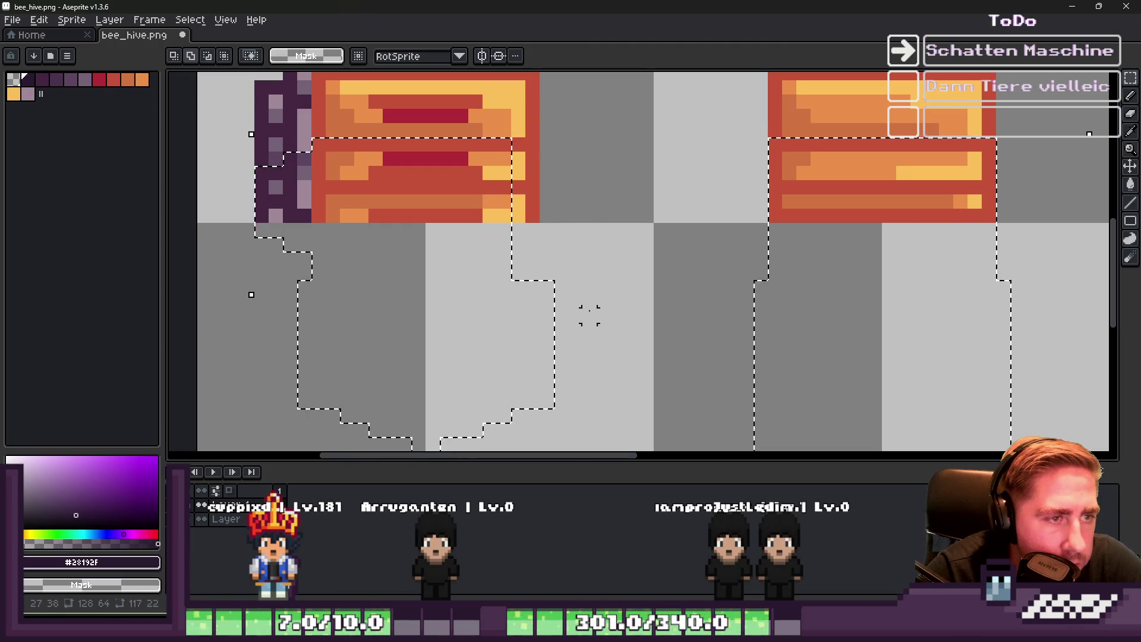
left_click_drag(530, 269, 580, 452)
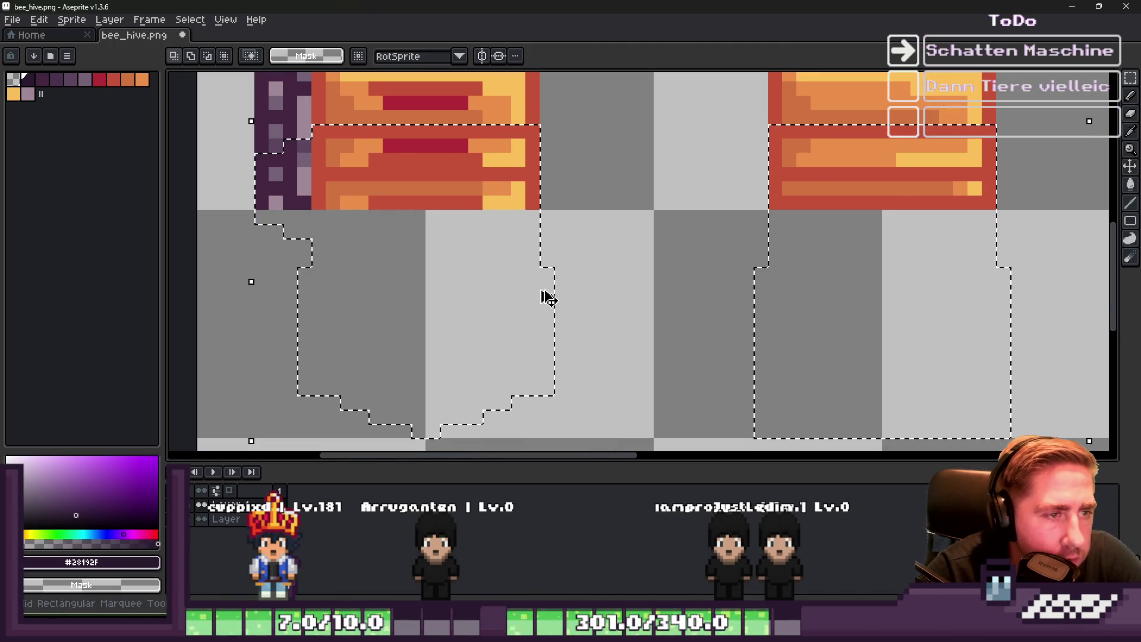
scroll(548, 298, "down", 1)
left_click(67, 55)
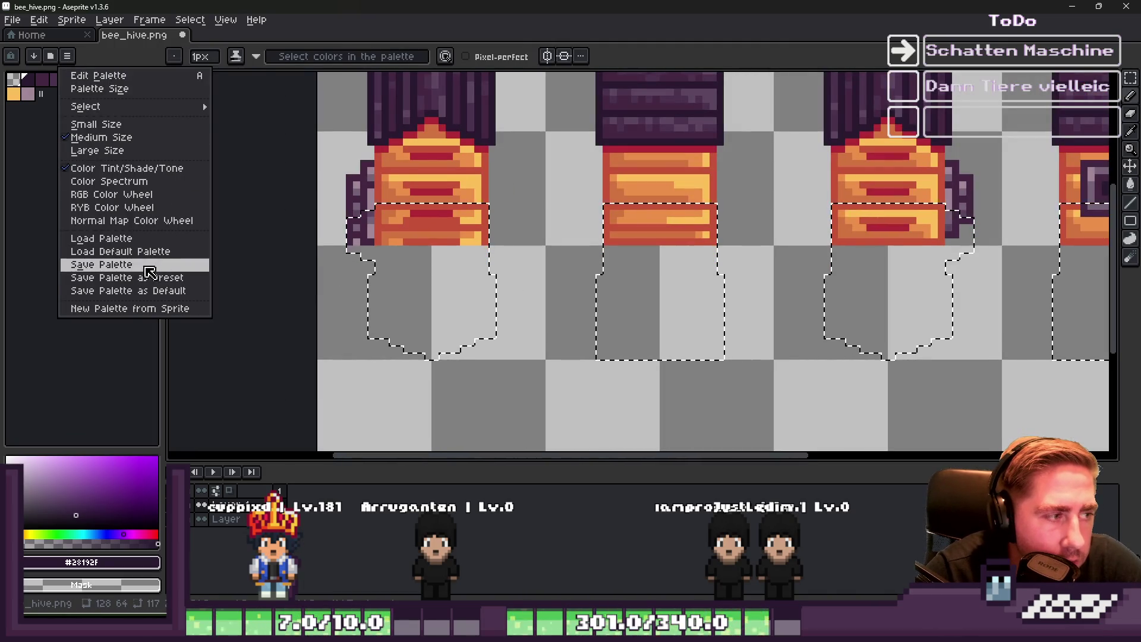
Load the default palette and paint the shadow selections a soft gray with a 24px brush
left_click(134, 252)
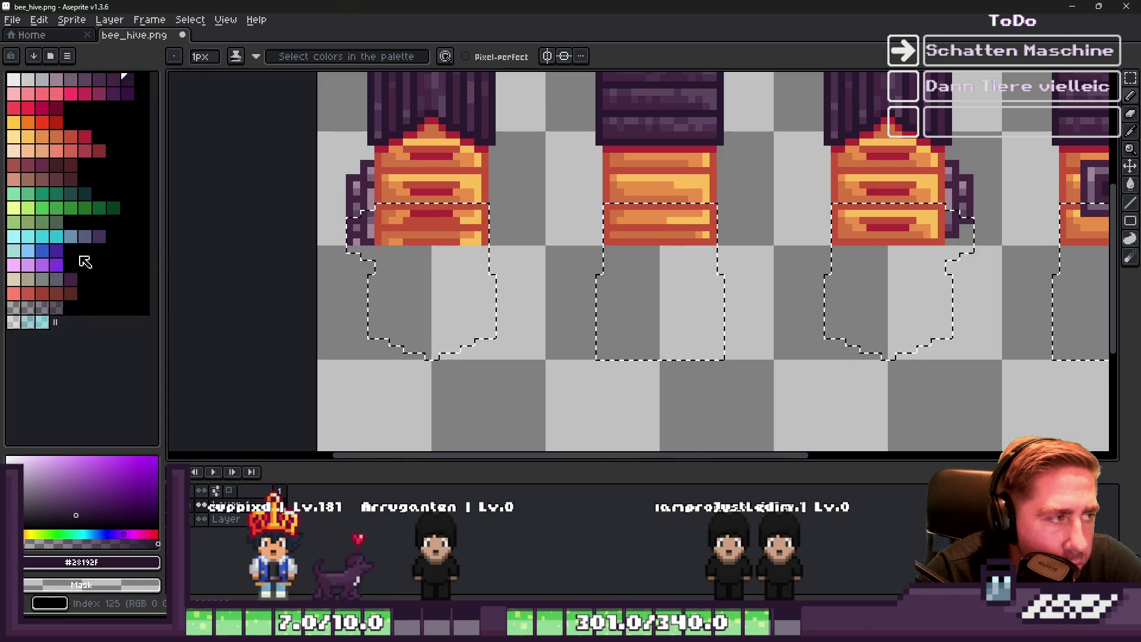
left_click(39, 306)
mouse_move(483, 260)
left_mouse_down()
mouse_move(437, 254)
mouse_move(1111, 258)
mouse_move(931, 261)
left_mouse_up()
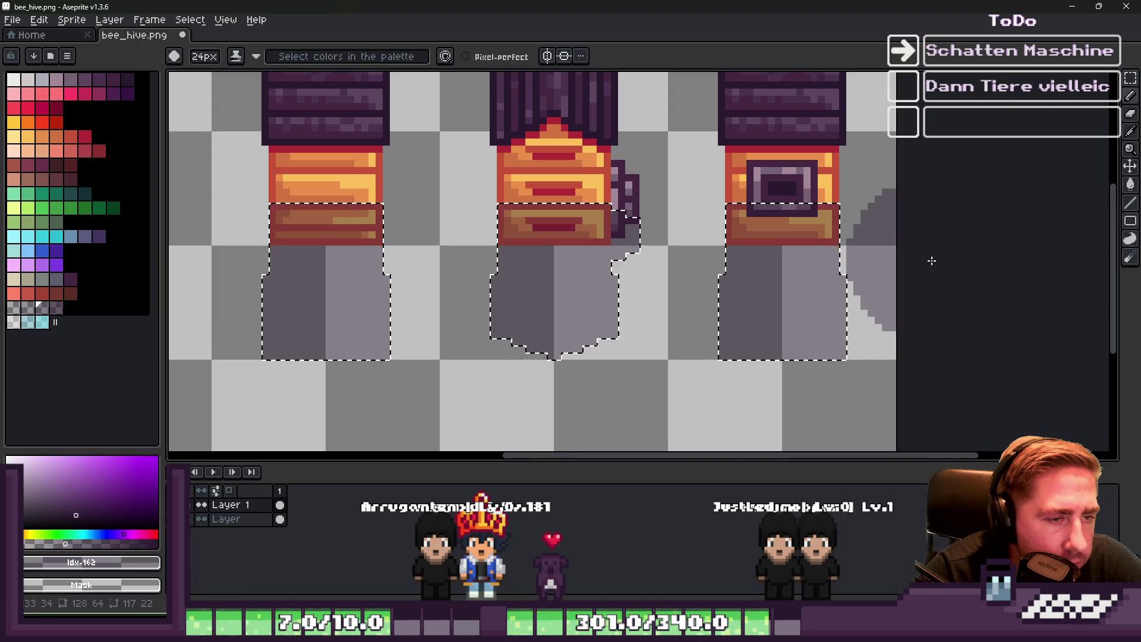
key("ctrl+d")
Cut a column from the middle shadow and patch it with a pasted, shifted shadow block
scroll(931, 261, "down", 2)
scroll(690, 260, "up", 2)
key("m")
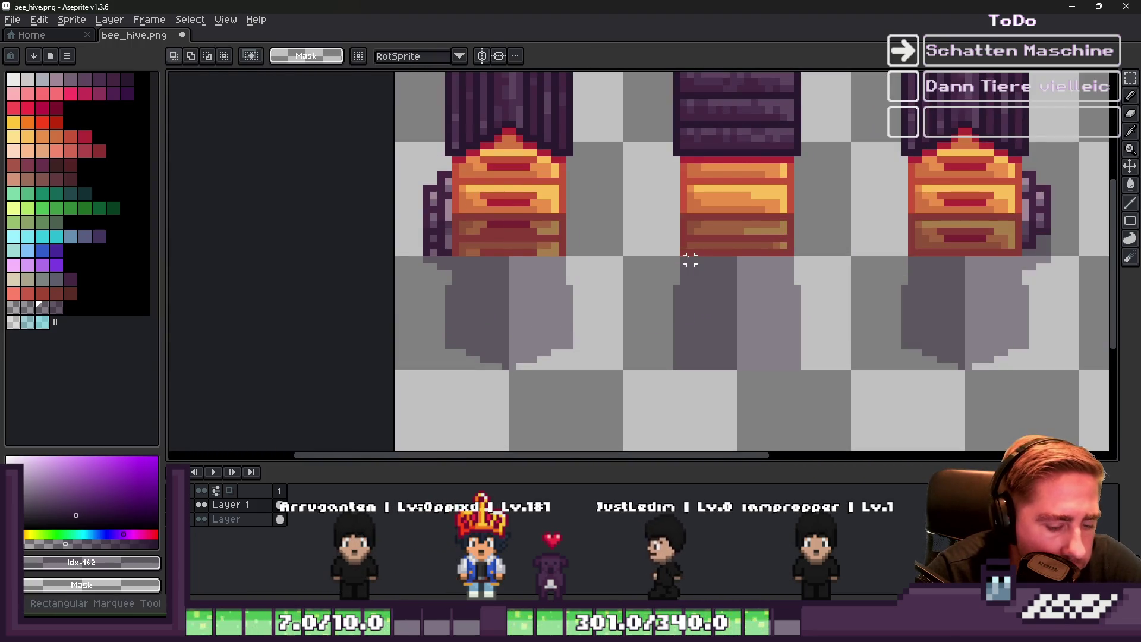
scroll(690, 260, "up", 1)
scroll(707, 378, "down", 1)
scroll(707, 378, "up", 1)
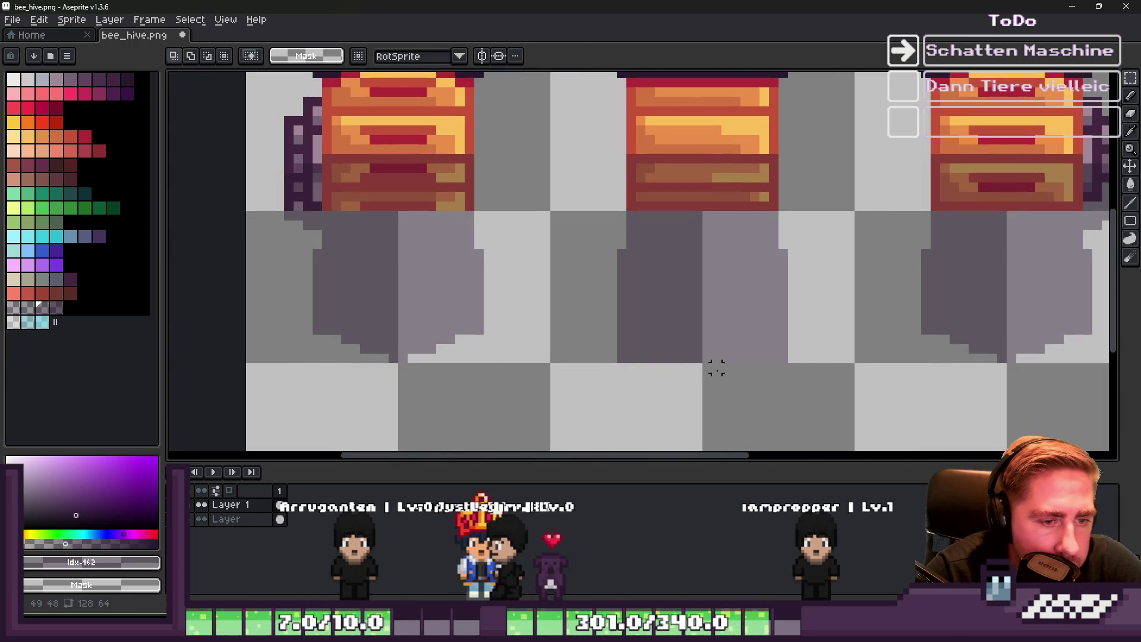
left_click_drag(694, 154, 689, 414)
key("ctrl+x")
key("ctrl+v")
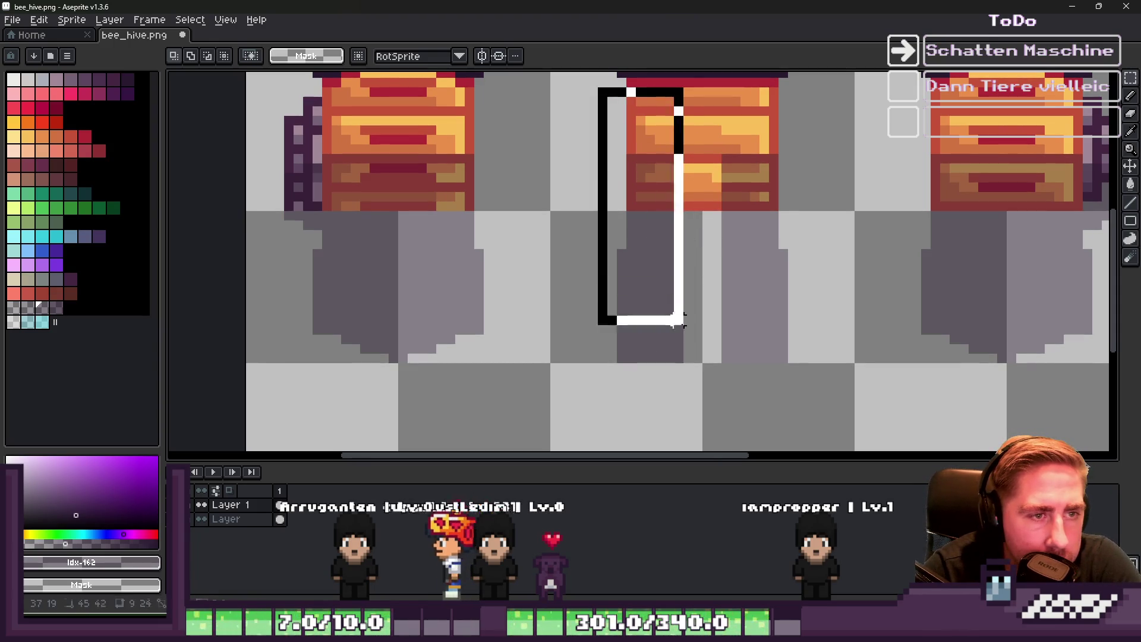
left_click_drag(662, 273, 678, 261)
mouse_move(708, 133)
left_mouse_down()
mouse_move(713, 176)
mouse_move(860, 402)
left_mouse_up()
left_click_drag(777, 327, 759, 326)
key("ctrl+d")
scroll(718, 285, "down", 2)
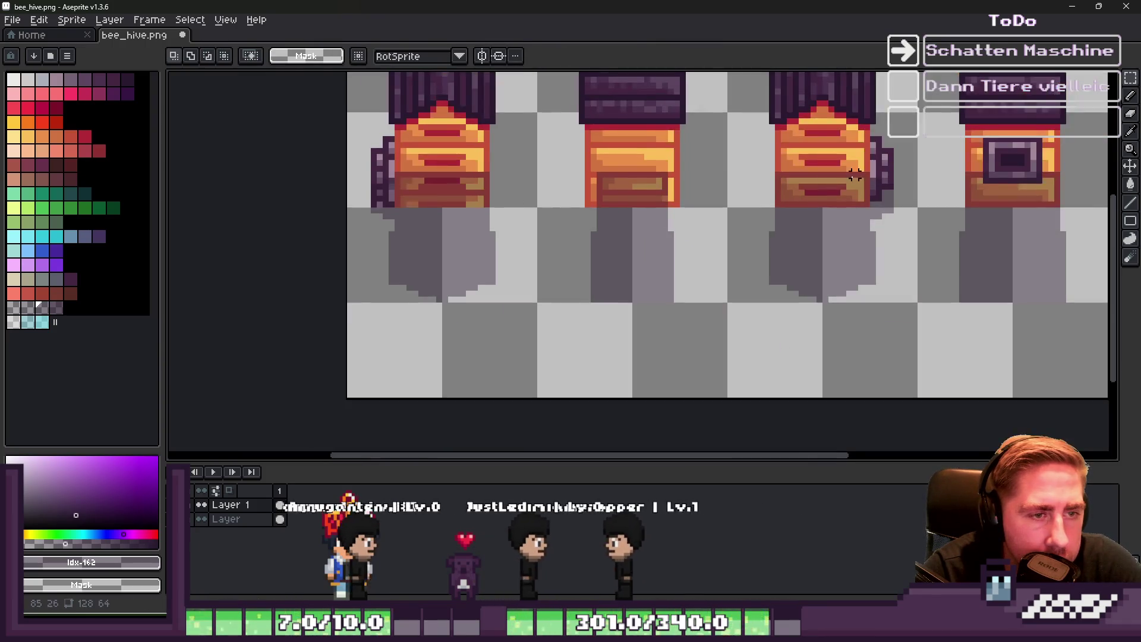
Select strips of the third hive's shadow, dismissing an accidentally opened sprite sheet export dialog
scroll(795, 229, "up", 2)
left_click_drag(785, 364, 787, 140)
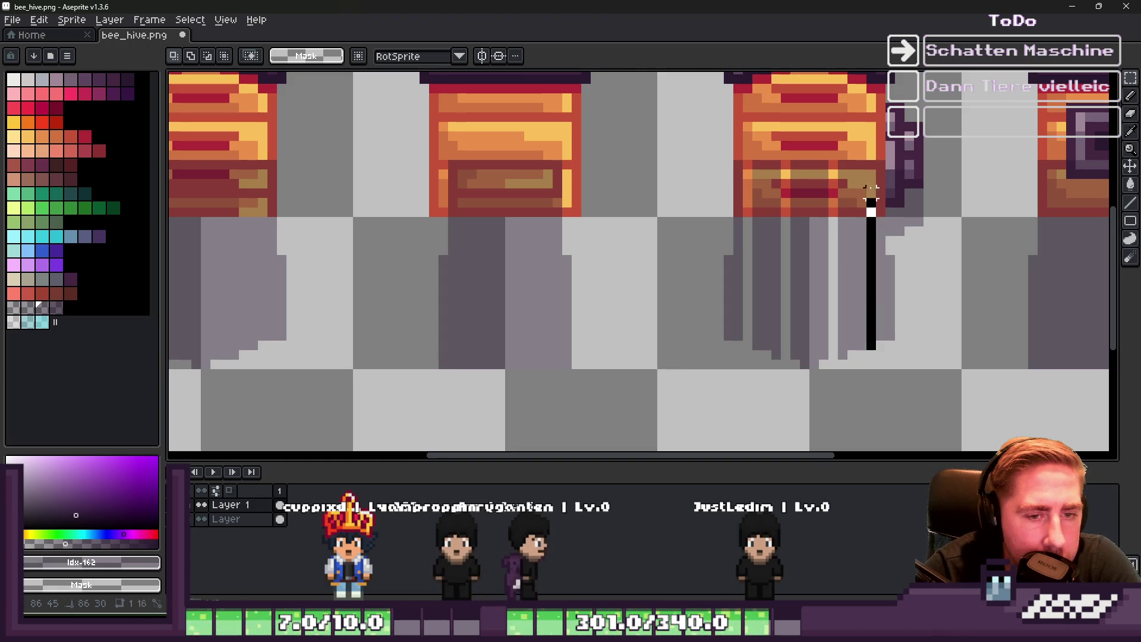
left_click_drag(870, 191, 871, 142)
mouse_move(672, 146)
left_mouse_down()
mouse_move(688, 275)
mouse_move(737, 369)
left_mouse_up()
mouse_move(661, 107)
left_mouse_down()
mouse_move(777, 367)
mouse_move(793, 371)
left_mouse_up()
left_click(748, 272)
mouse_move(619, 121)
left_mouse_down()
mouse_move(739, 216)
mouse_move(833, 364)
mouse_move(831, 380)
left_mouse_up()
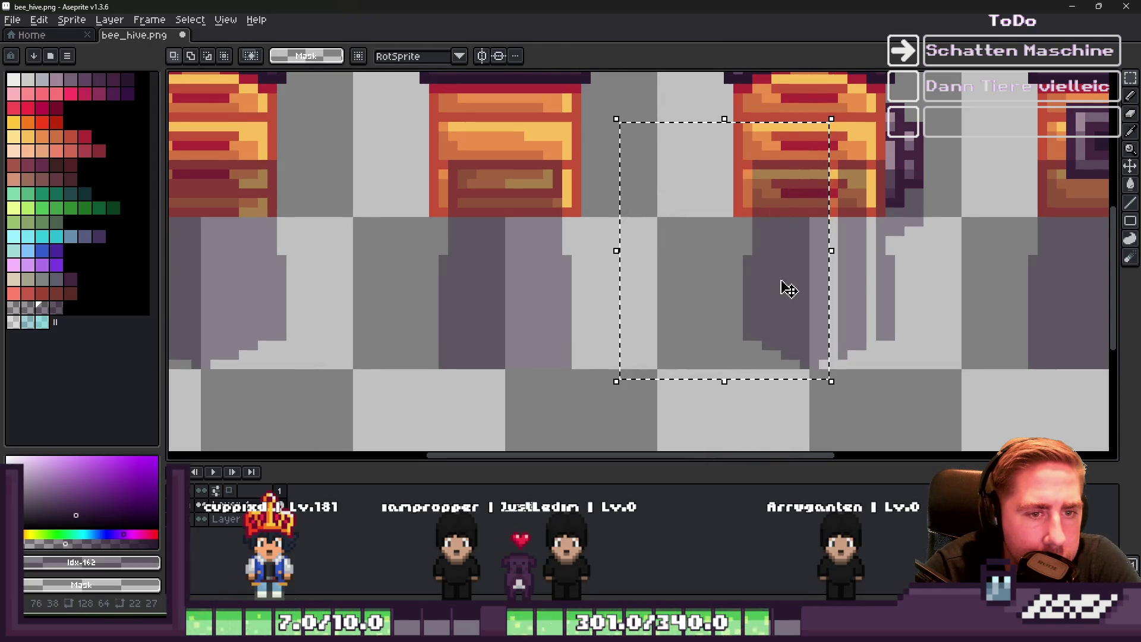
key("ctrl+e")
key("Escape")
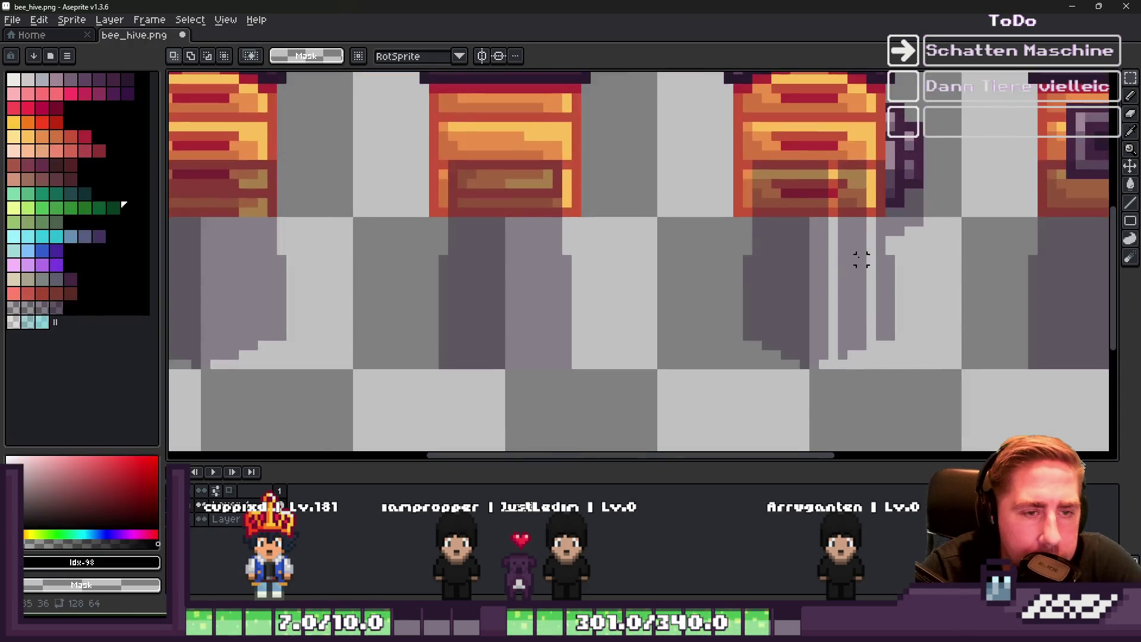
Shift a tall column and a larger block of the third shadow one pixel left
mouse_move(820, 89)
left_mouse_down()
mouse_move(853, 407)
mouse_move(885, 450)
left_mouse_up()
mouse_move(861, 387)
left_mouse_down()
mouse_move(832, 334)
mouse_move(843, 337)
left_mouse_up()
mouse_move(847, 82)
left_mouse_down()
mouse_move(1013, 383)
mouse_move(994, 437)
left_mouse_up()
left_click_drag(917, 331, 886, 327)
key("ctrl+d")
scroll(779, 273, "down", 4)
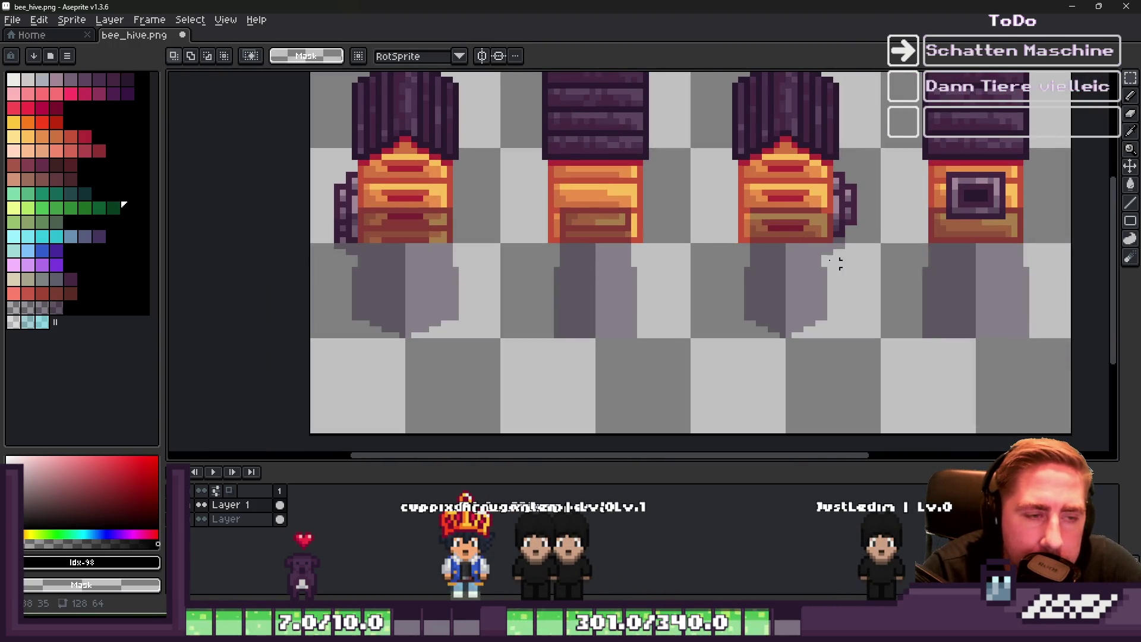
Try a pasted shadow copy on the right hive, discard it, and toggle Layer 1 to compare
left_click_drag(639, 346, 670, 347)
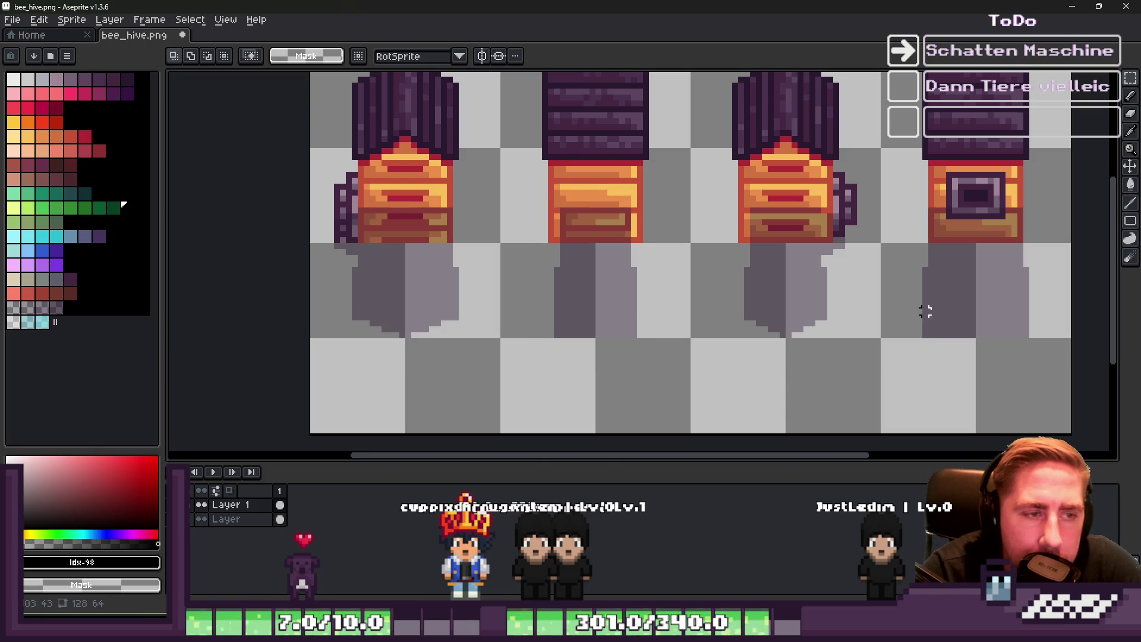
left_click_drag(898, 186, 1053, 372)
key("ctrl+v")
mouse_move(599, 340)
left_mouse_down()
mouse_move(1021, 340)
mouse_move(972, 334)
left_mouse_up()
key("Escape")
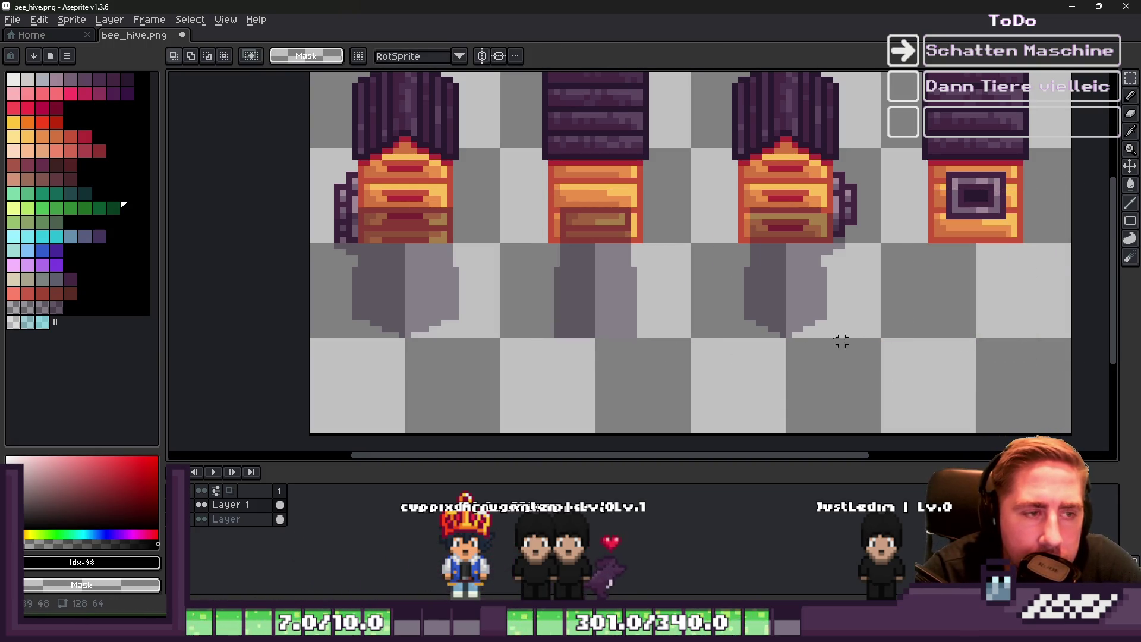
left_click(202, 519)
left_click(203, 519)
left_click(202, 520)
left_click(202, 520)
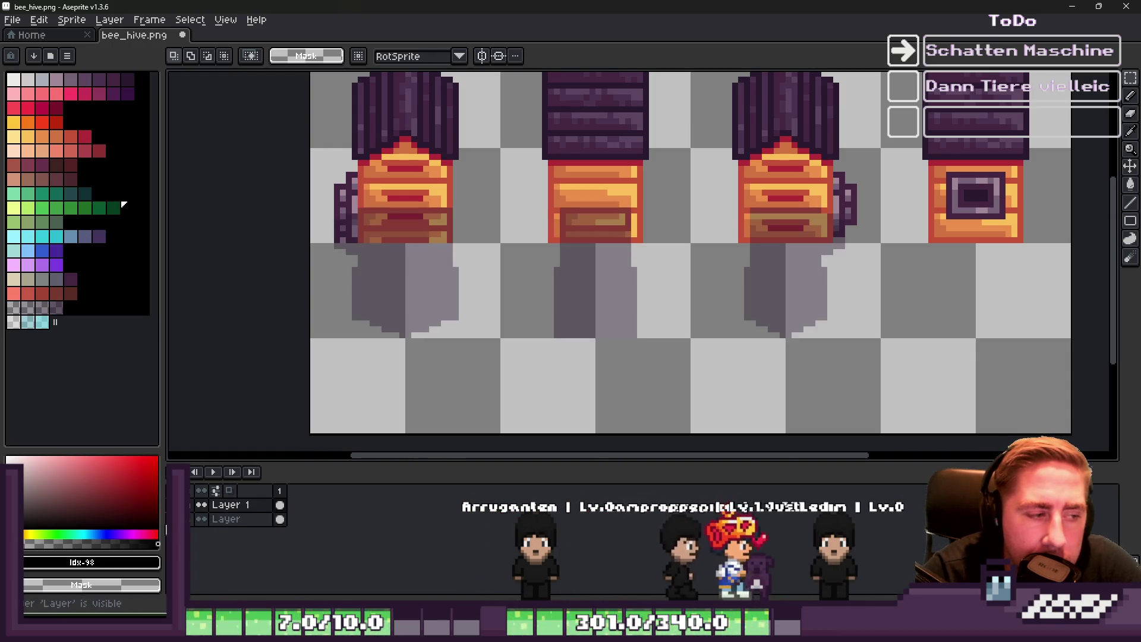
Hide the hive layer and erase the stray red pixels above the shadow
left_click(202, 520)
scroll(555, 221, "up", 5)
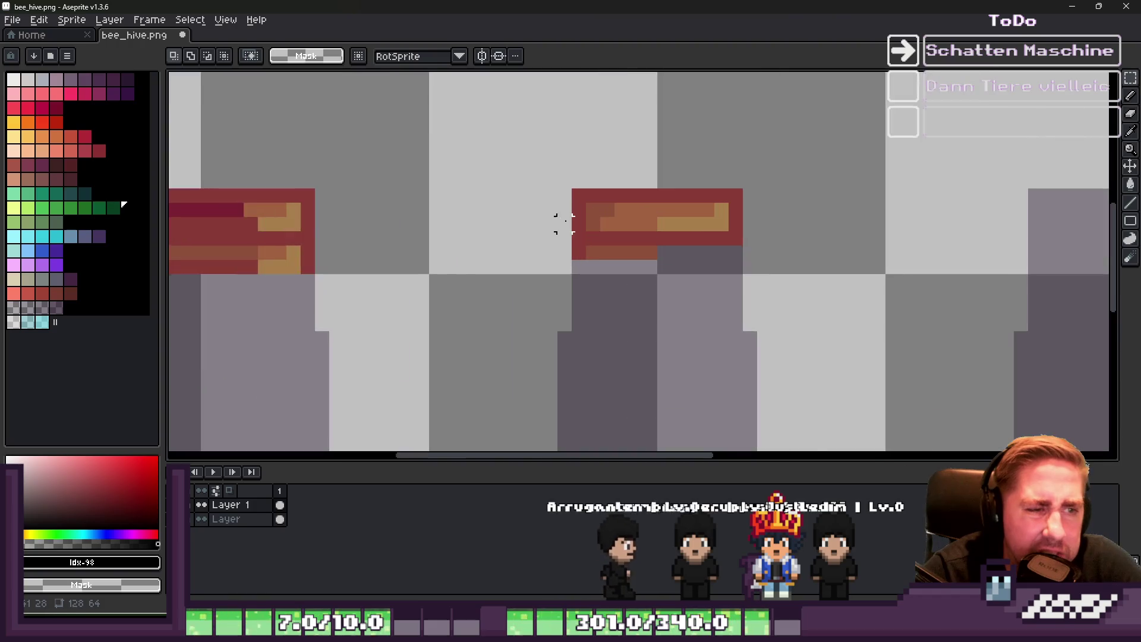
key("b")
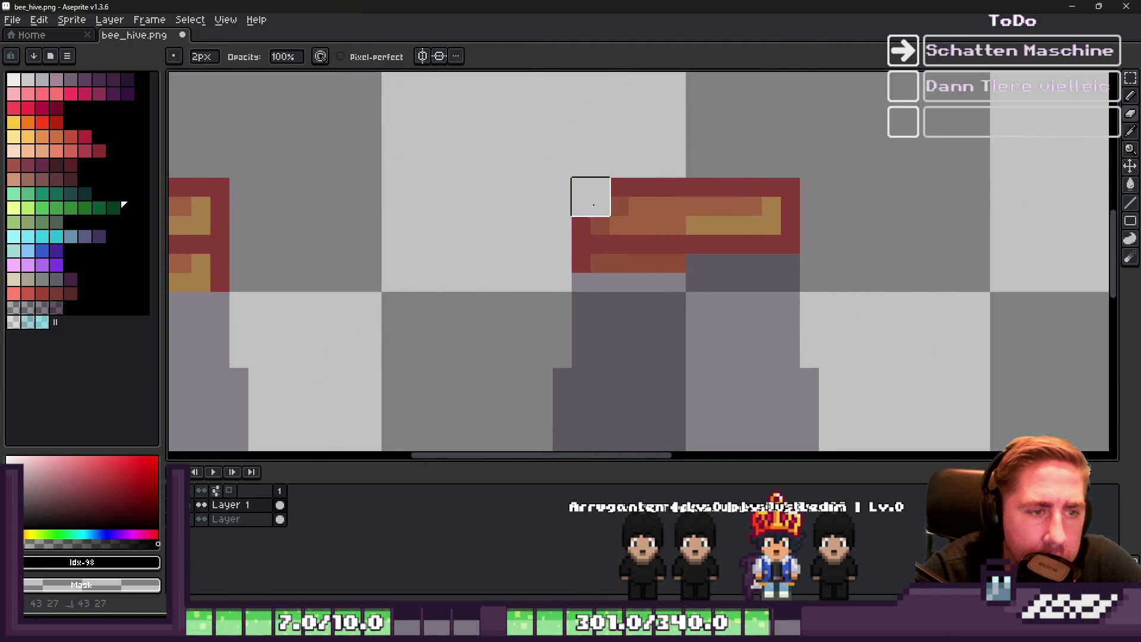
left_click(595, 257, "shift")
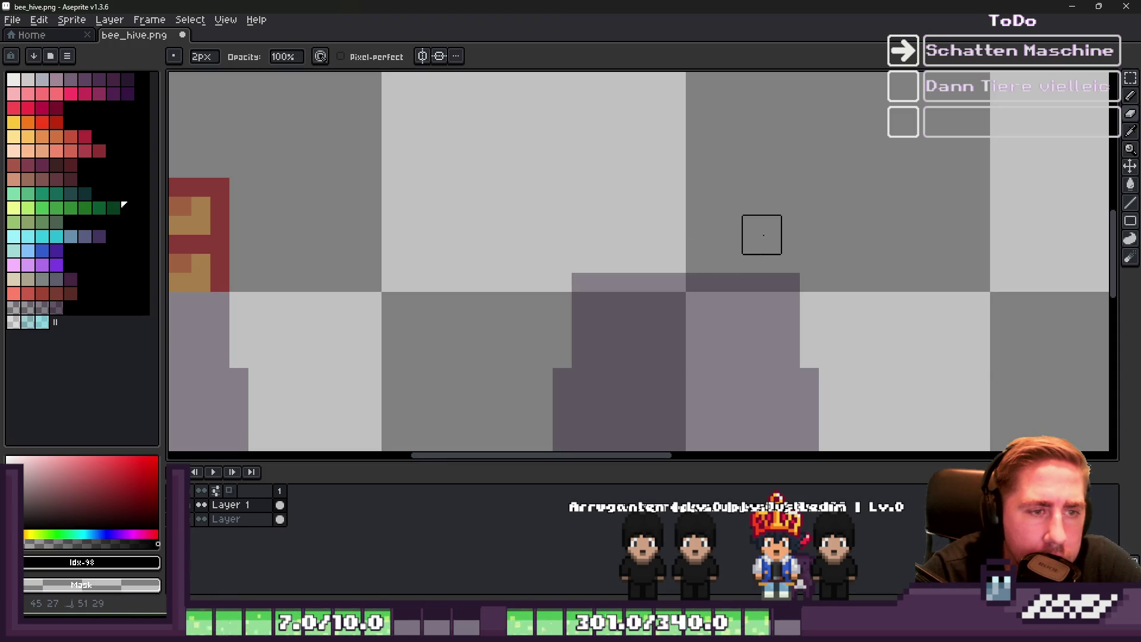
scroll(490, 226, "down", 2)
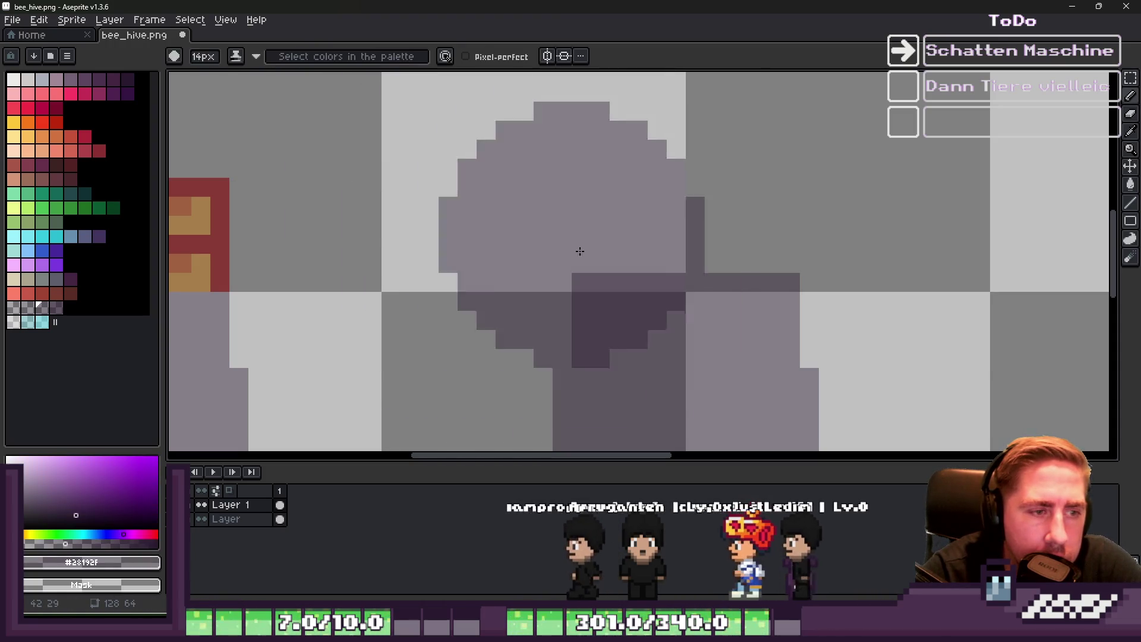
scroll(535, 237, "up", 2)
Outline the middle shadow's upward extension with a line and pencil pixels
mouse_move(580, 261)
left_mouse_down()
mouse_move(275, 184)
mouse_move(576, 184)
mouse_move(564, 193)
left_mouse_up()
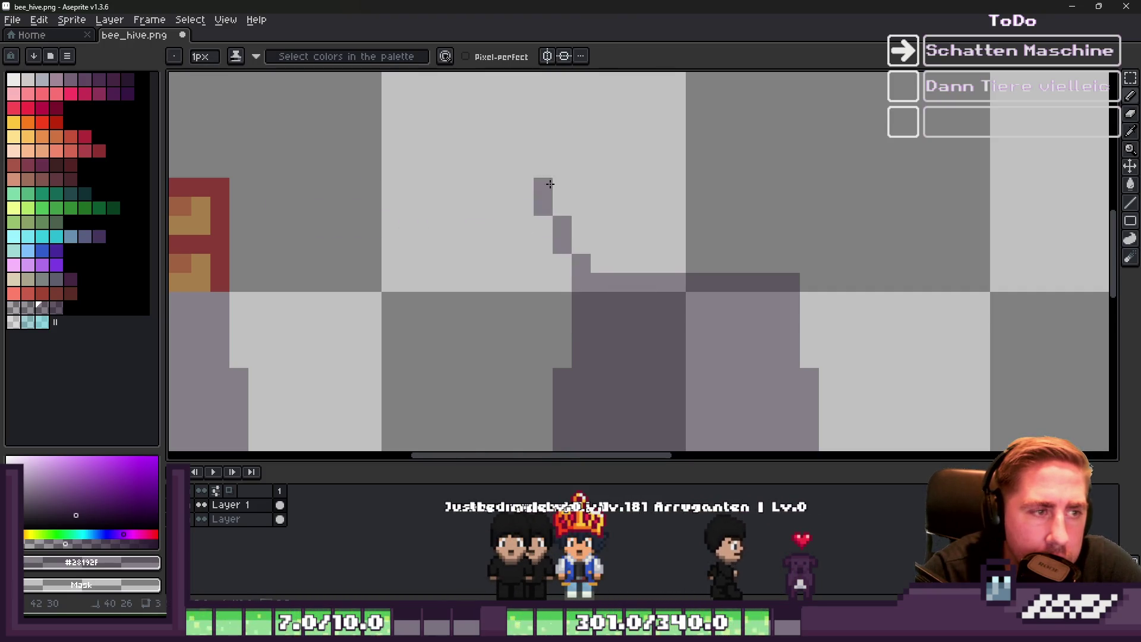
left_click(564, 193, "shift")
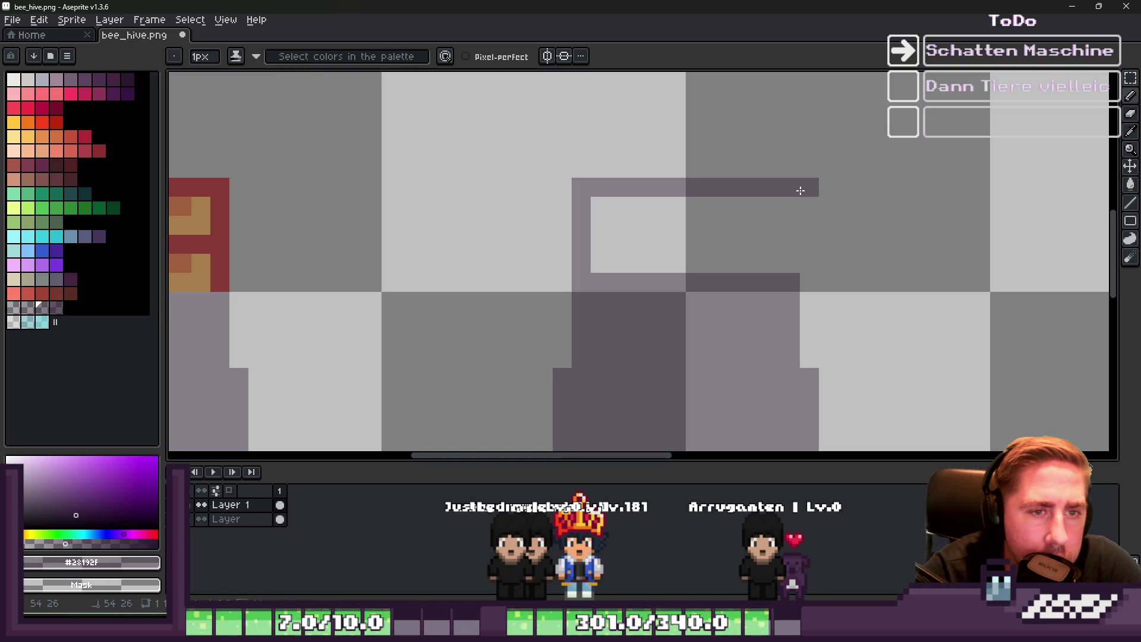
key("e")
left_click_drag(788, 205, 781, 235)
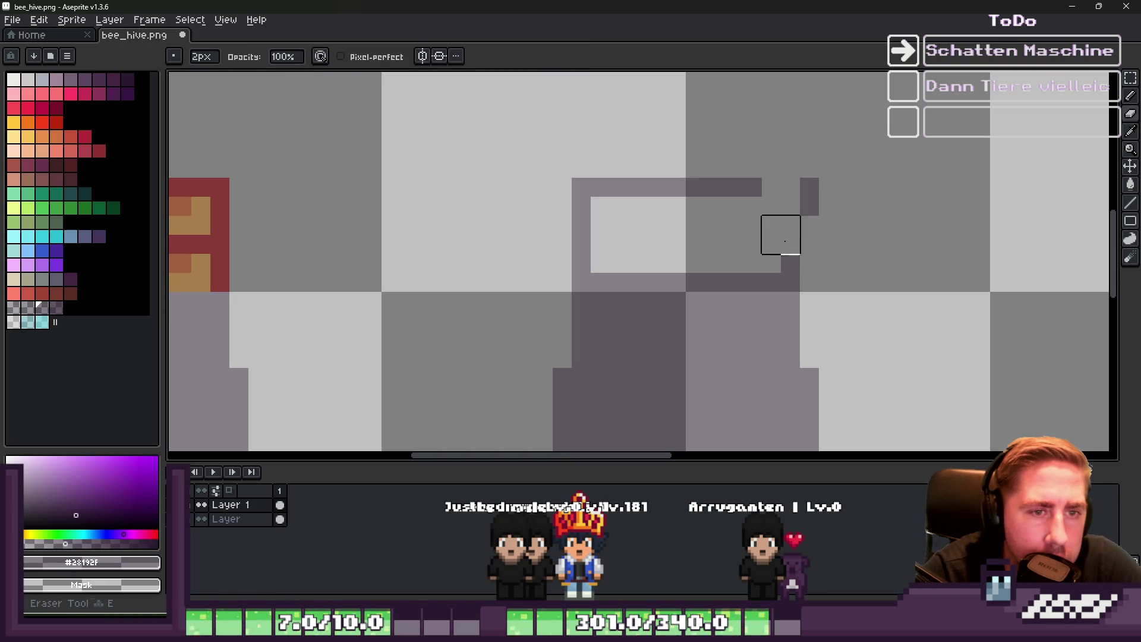
key("b")
left_click(785, 257)
Fill the outlined extension dark using the Paint Bucket set to Contiguous
key("g")
left_click(714, 224)
key("ctrl+z")
left_click(309, 57)
left_click(697, 245)
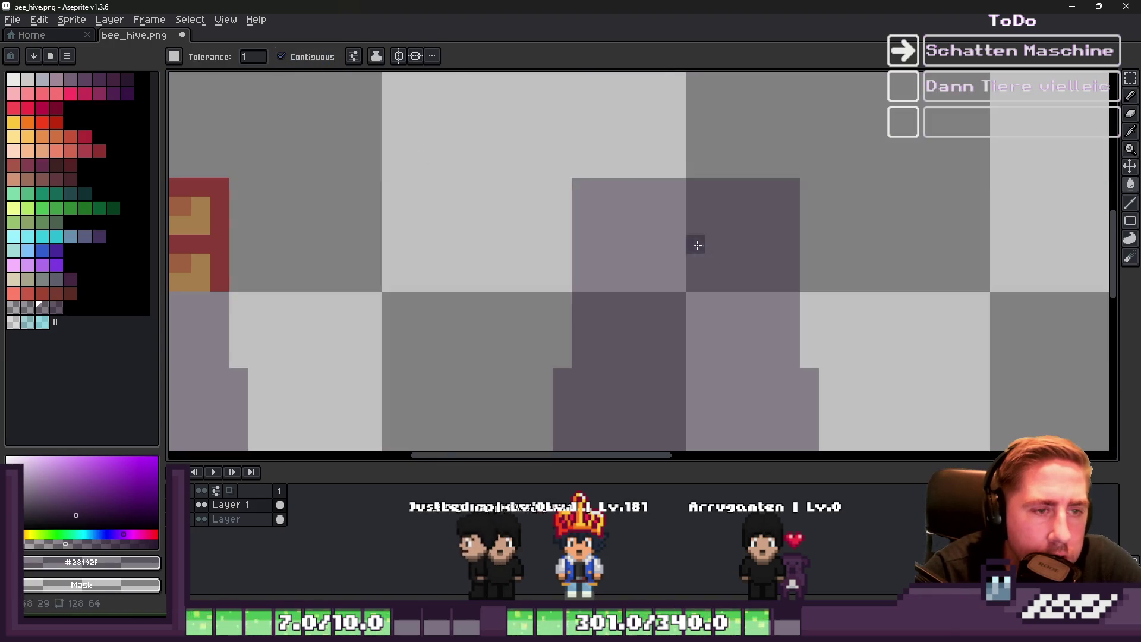
scroll(697, 244, "down", 3)
scroll(639, 211, "up", 2)
Copy the extended middle shadow and drop it under the windowed hive
key("m")
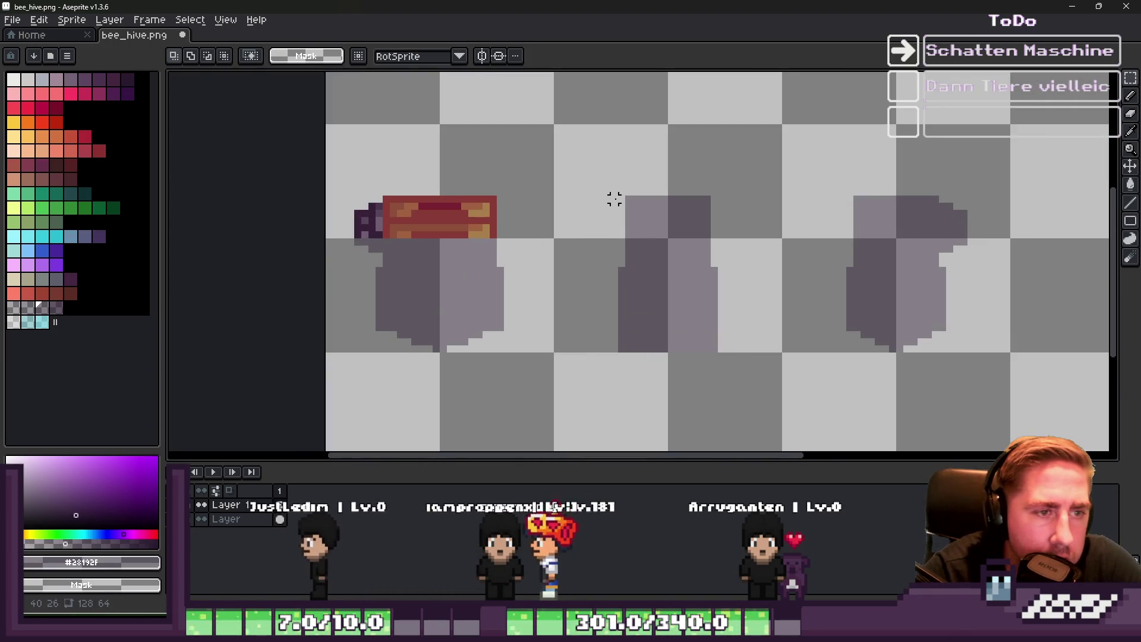
mouse_move(615, 195)
left_mouse_down()
mouse_move(721, 355)
mouse_move(976, 313)
mouse_move(810, 306)
mouse_move(688, 319)
mouse_move(750, 329)
left_mouse_up()
key("ctrl+v")
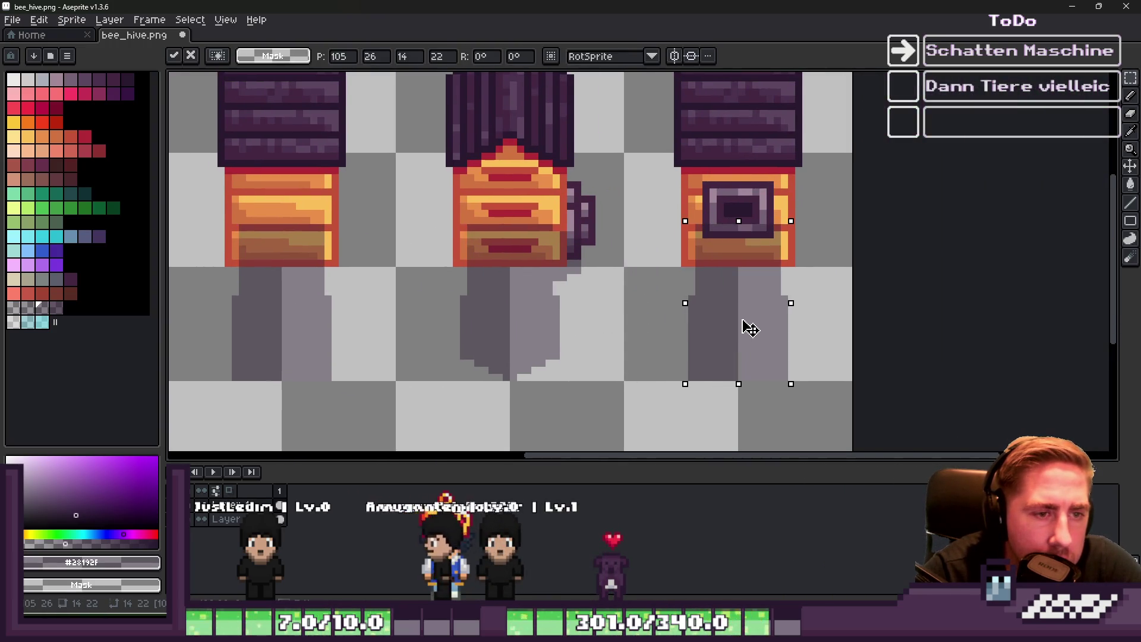
left_click(813, 291)
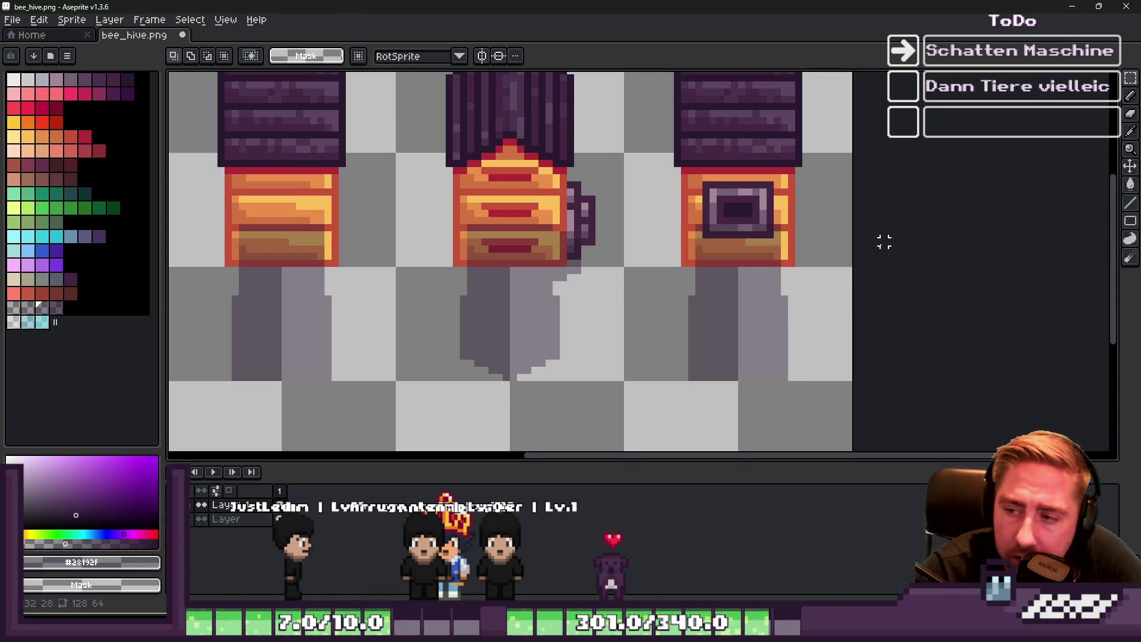
scroll(734, 263, "down", 1)
scroll(230, 302, "up", 1)
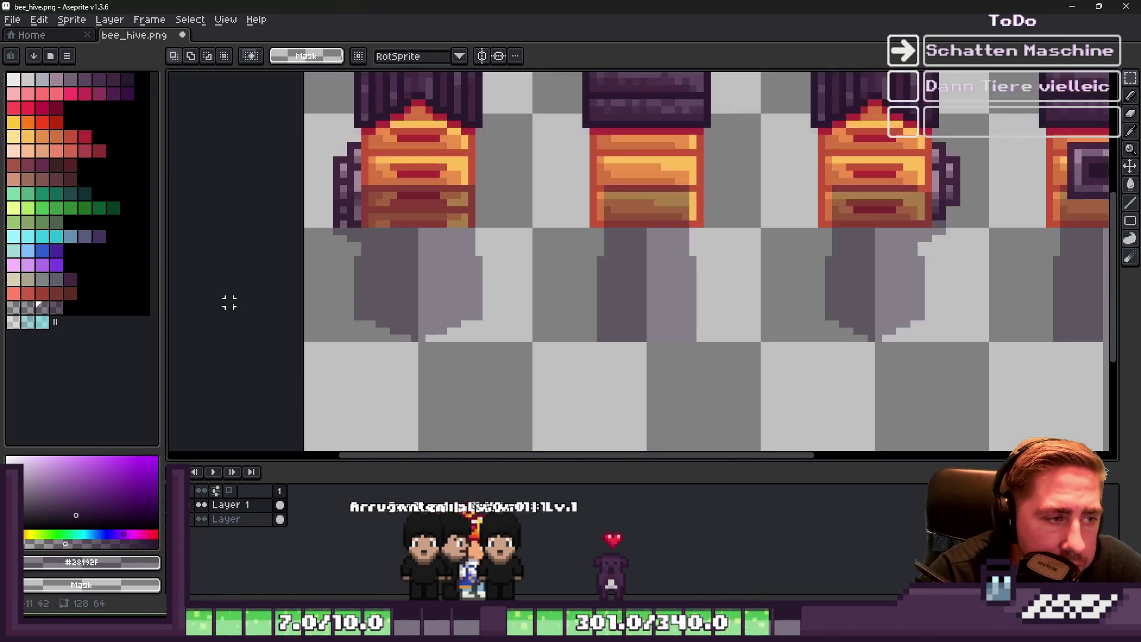
Delete the left hive's old shadow and move a pasted copy of the right shadow there
left_click_drag(787, 154, 975, 381)
left_click_drag(199, 120, 527, 374)
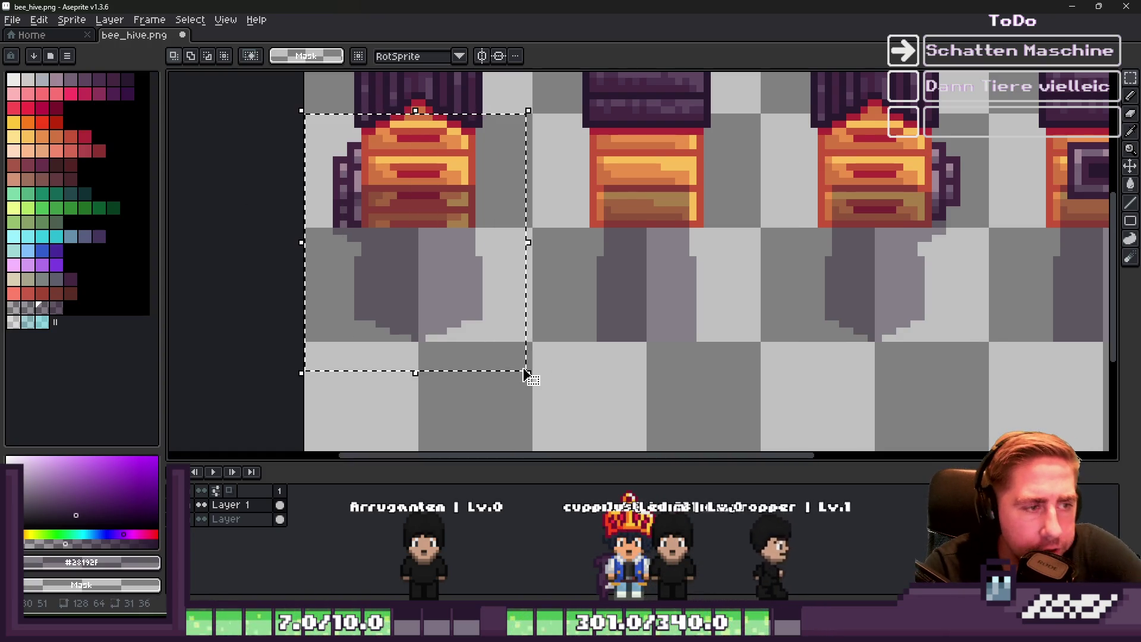
key("Delete")
key("ctrl+v")
left_click_drag(888, 238, 414, 262)
key("ctrl+d")
scroll(424, 268, "down", 2)
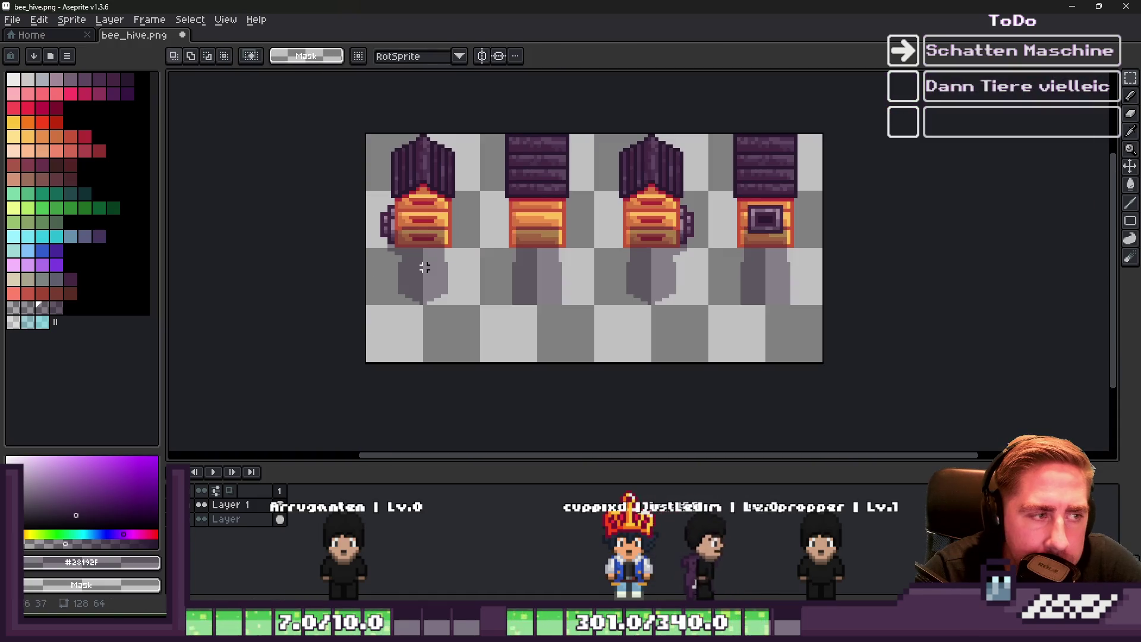
Select all and apply a light gray Outline effect around the shadows
key("ctrl+z")
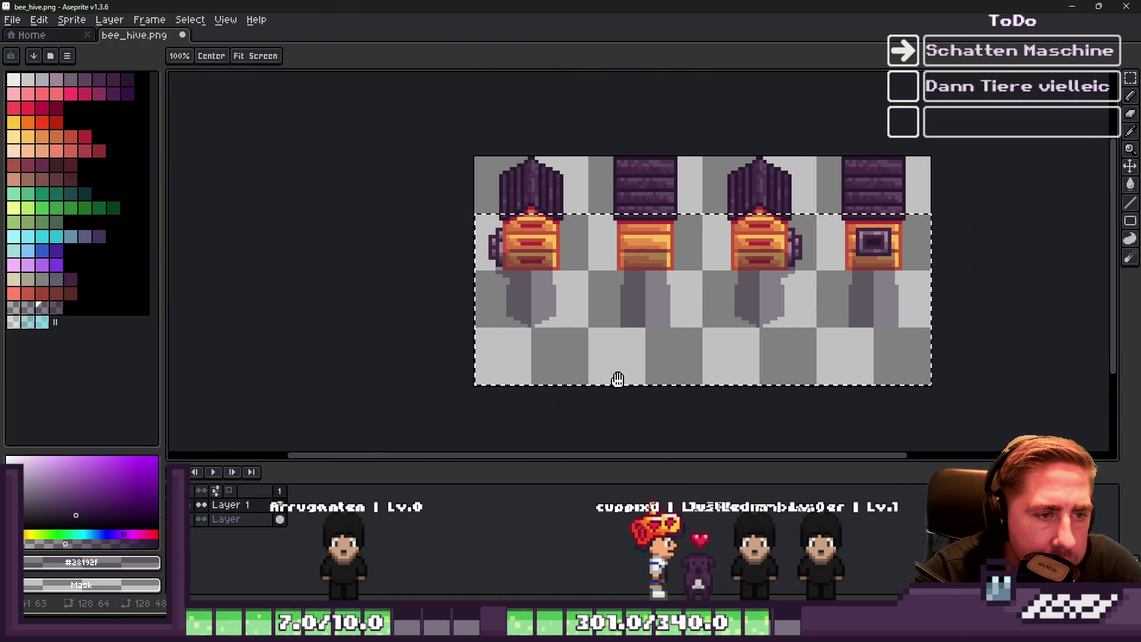
key("ctrl+a")
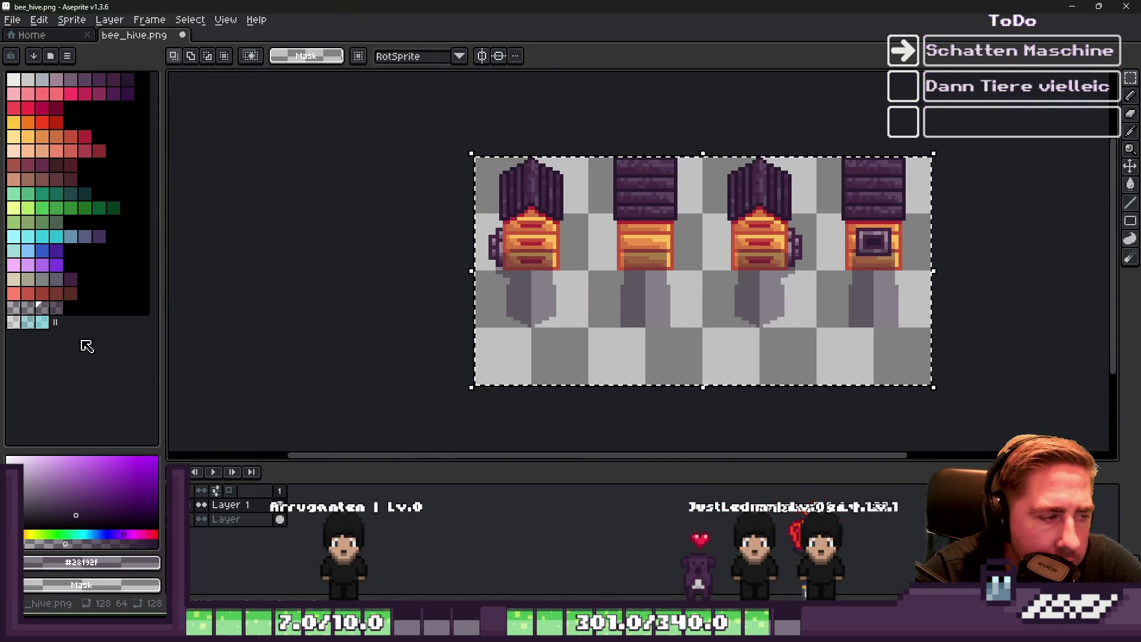
left_click(29, 308)
key("shift+o")
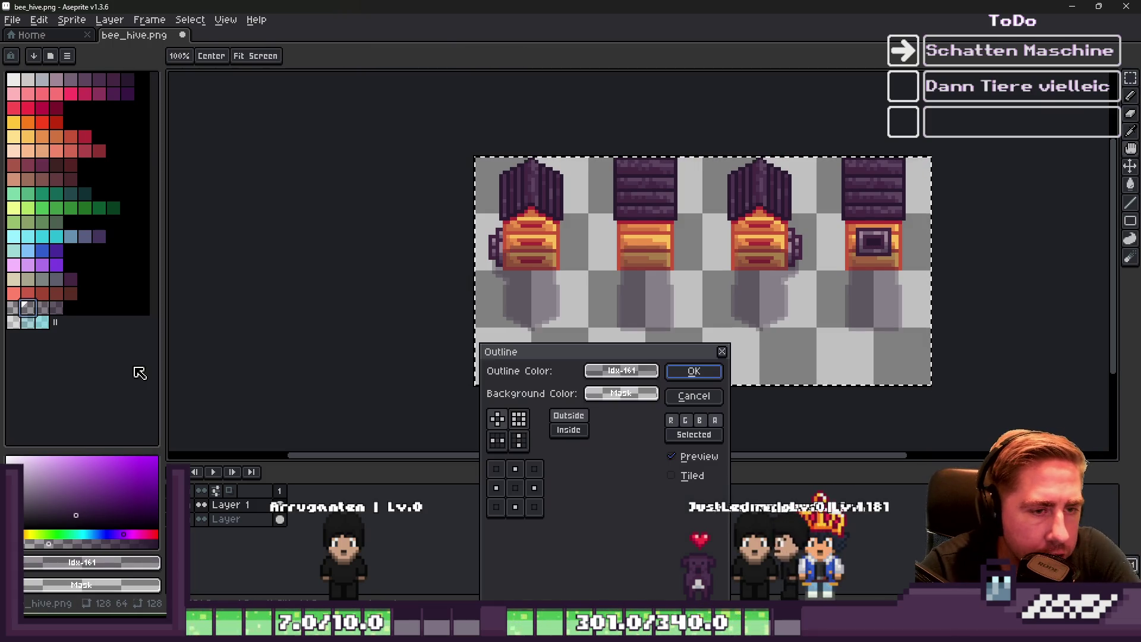
key("Return")
left_click(14, 308)
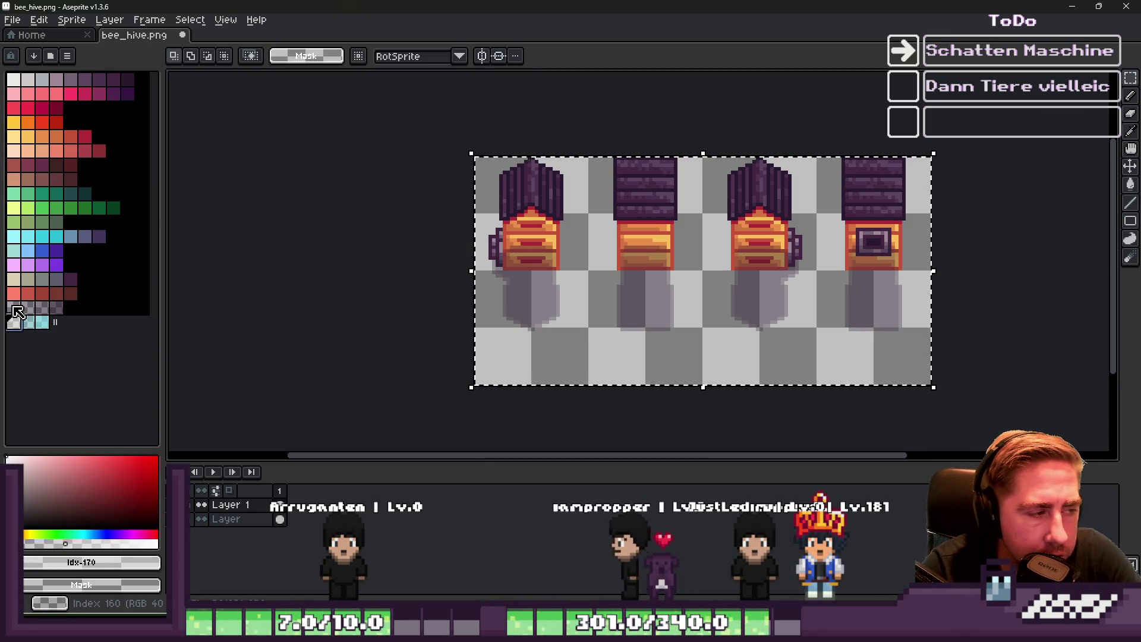
key("shift+o")
key("Return")
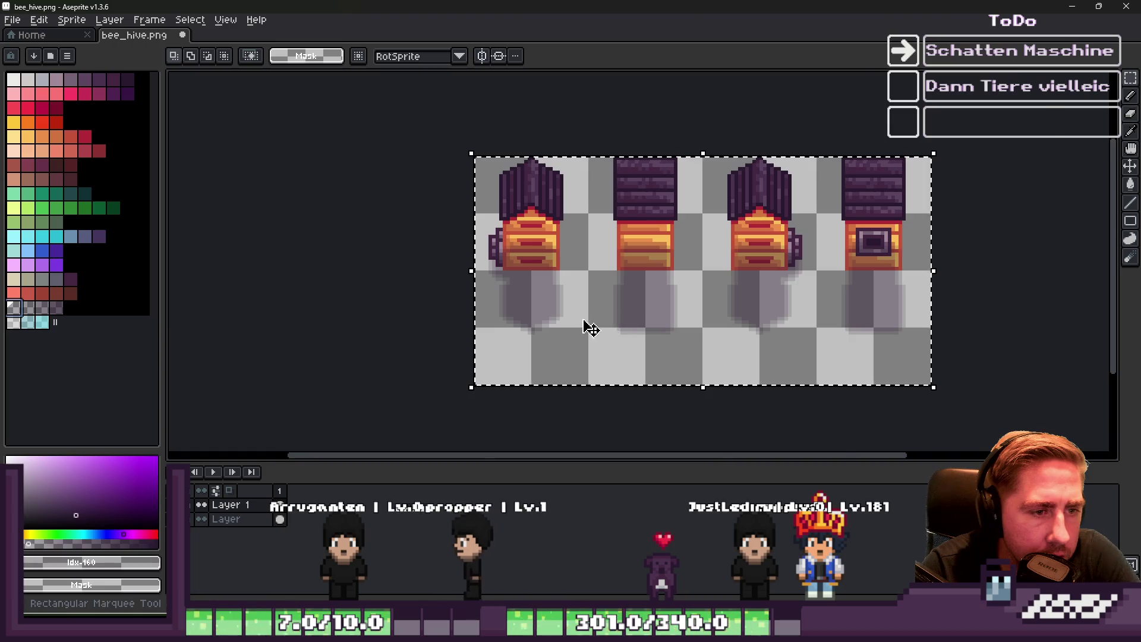
scroll(515, 347, "up", 2)
Move Layer 1 below Layer, save bee_hive.png, and pick dark purple for the Pencil
left_click_drag(261, 506, 247, 535)
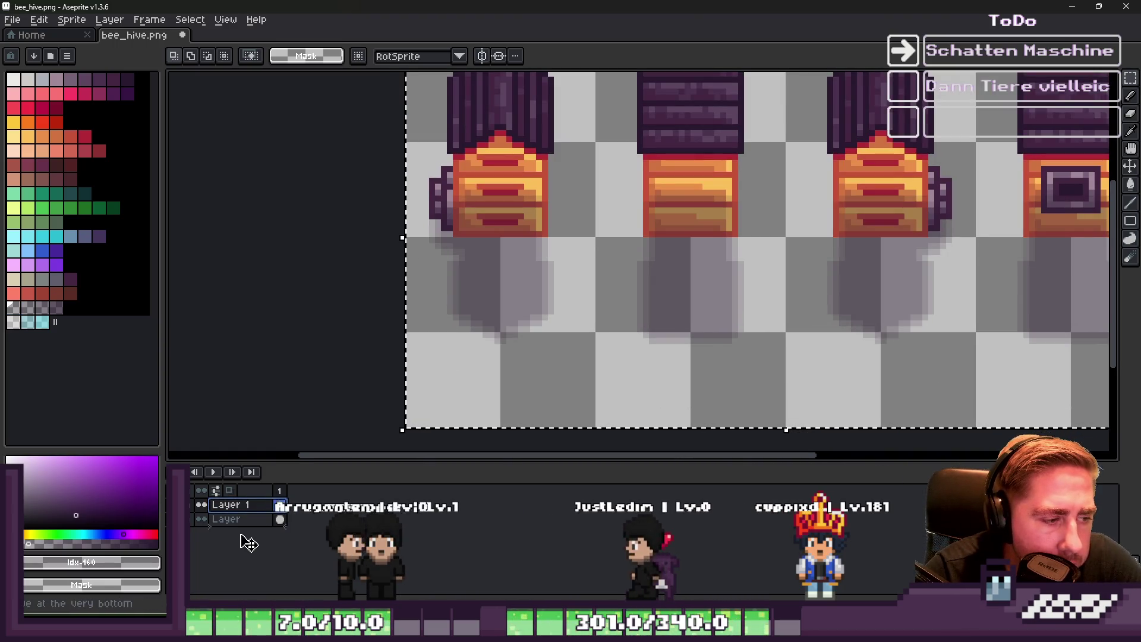
scroll(650, 309, "down", 2)
key("ctrl+s")
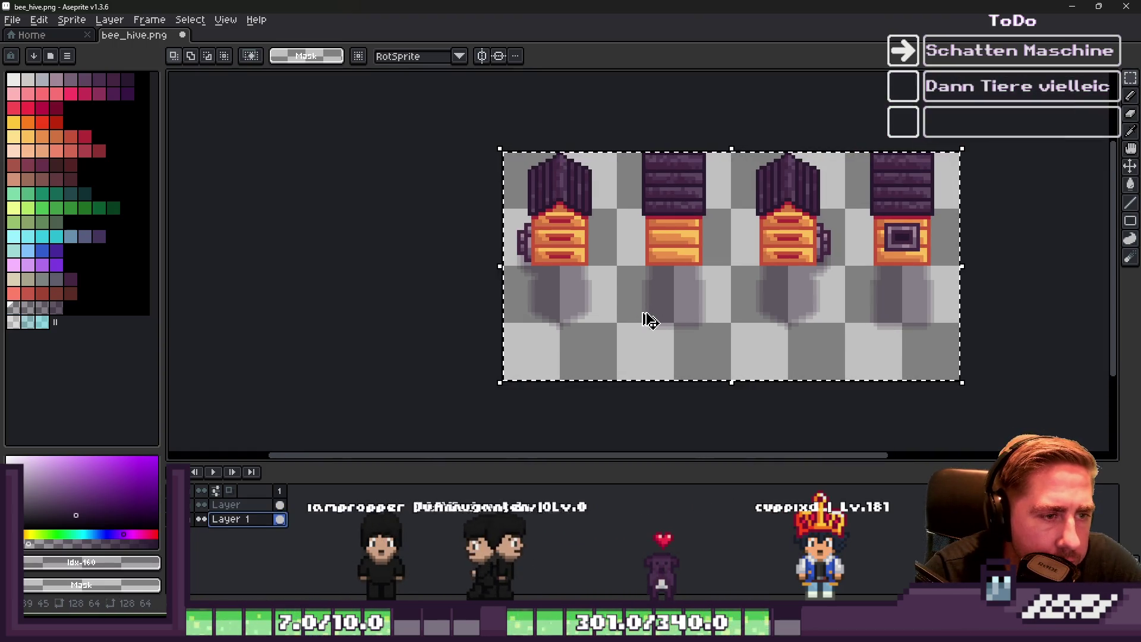
scroll(624, 255, "up", 2)
scroll(438, 287, "up", 2)
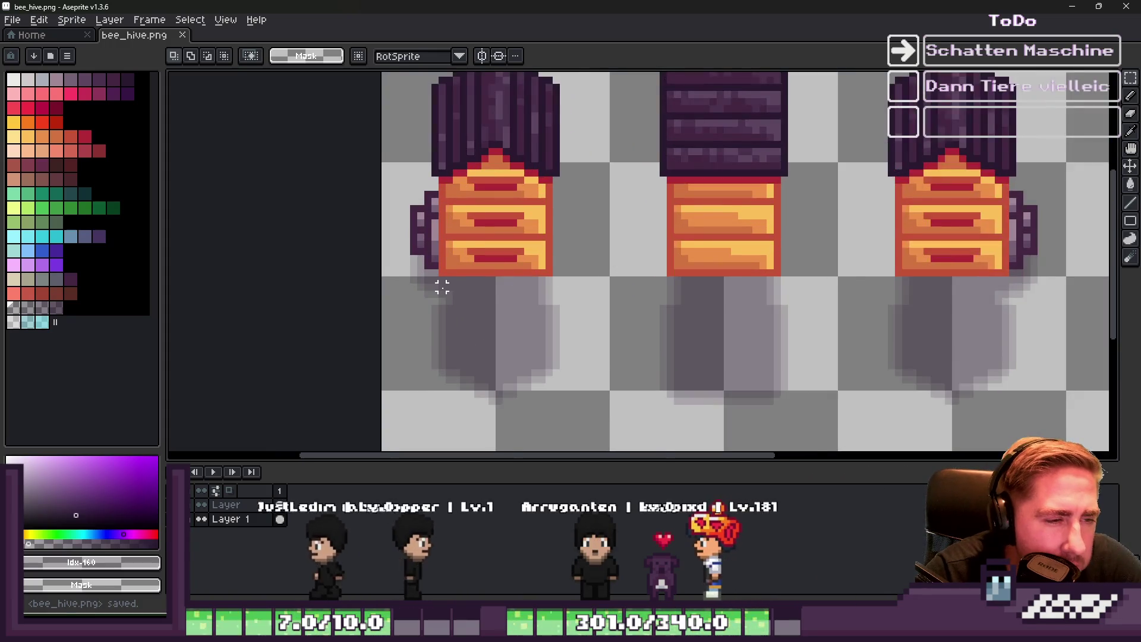
scroll(438, 288, "up", 1)
key("b")
left_click(56, 307)
scroll(218, 179, "up", 1)
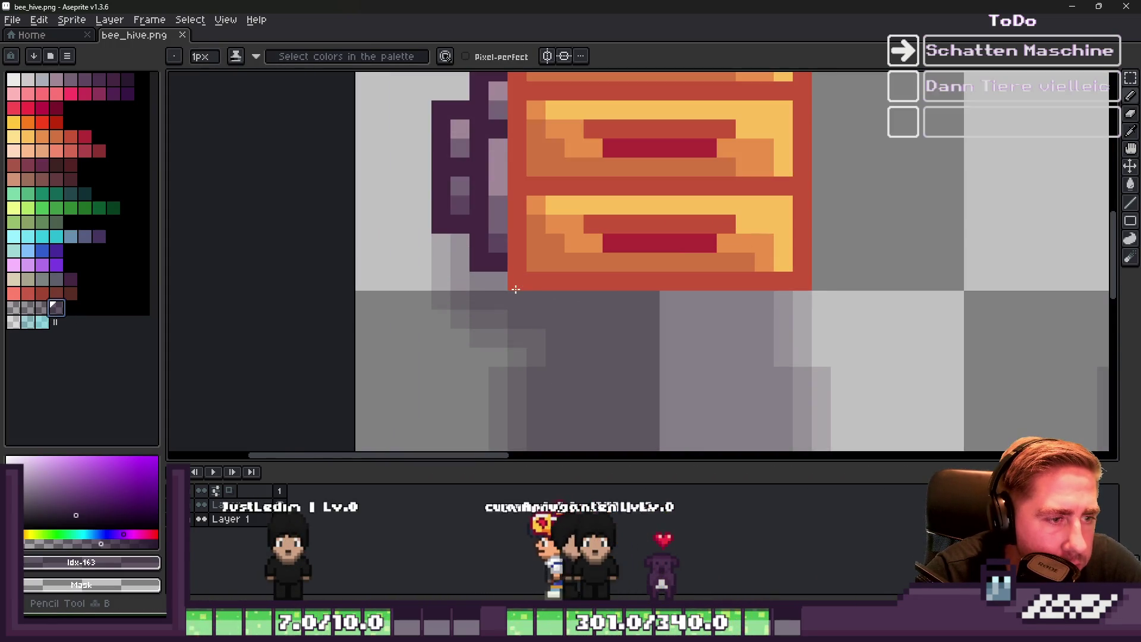
Add a new layer above Layer and sample the hive's red-orange colour
left_click(219, 507)
key("shift+n")
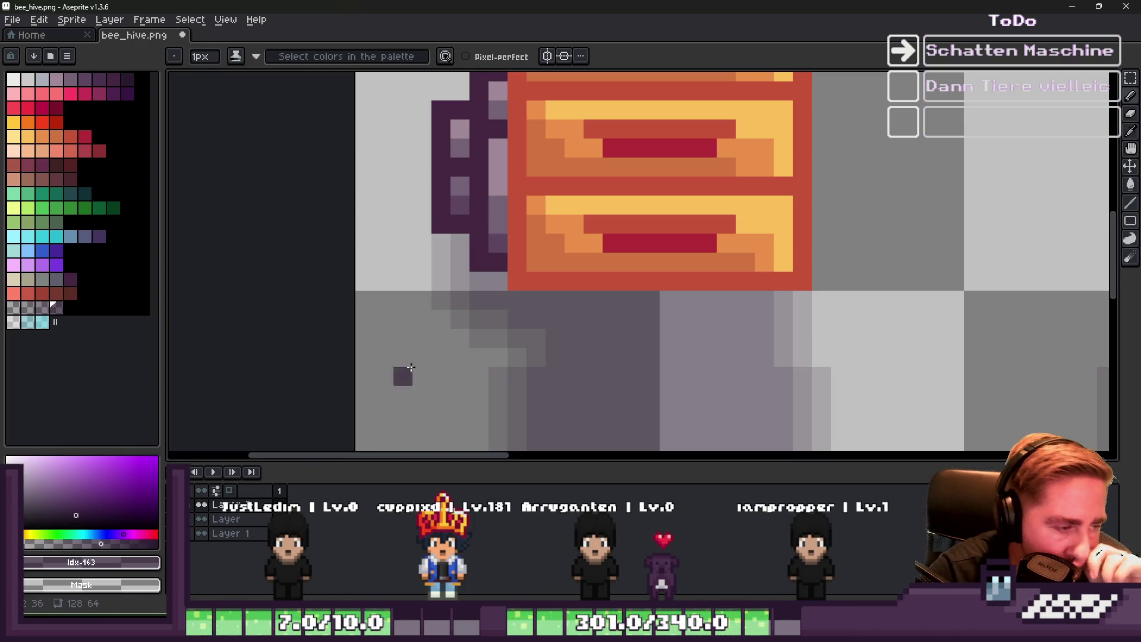
scroll(527, 303, "down", 2)
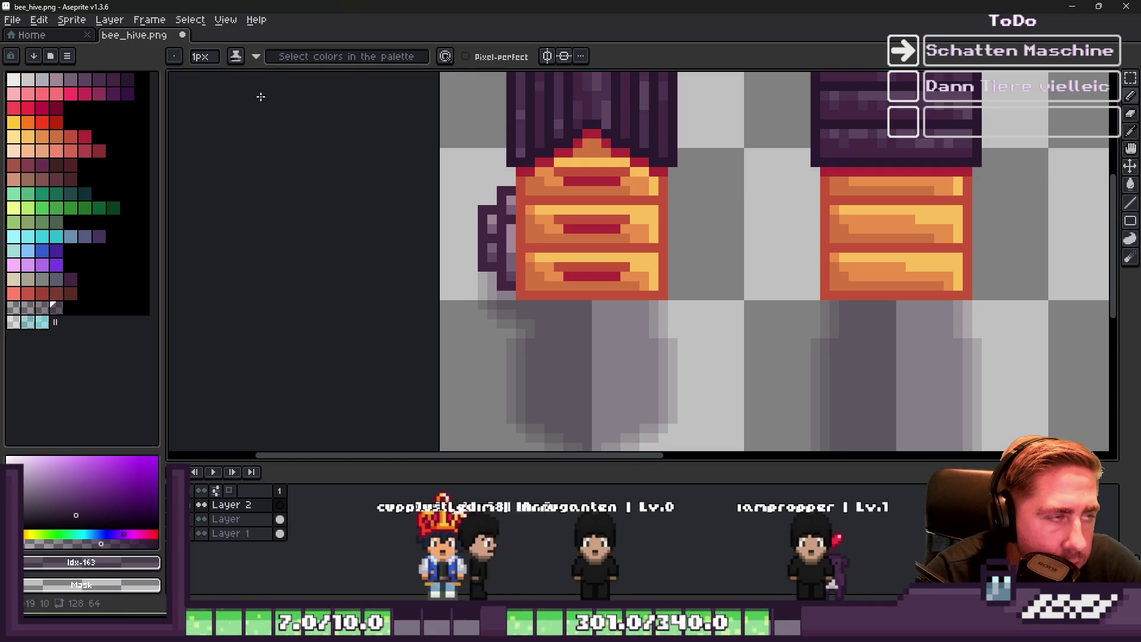
left_click(573, 216, "alt")
left_click(189, 20)
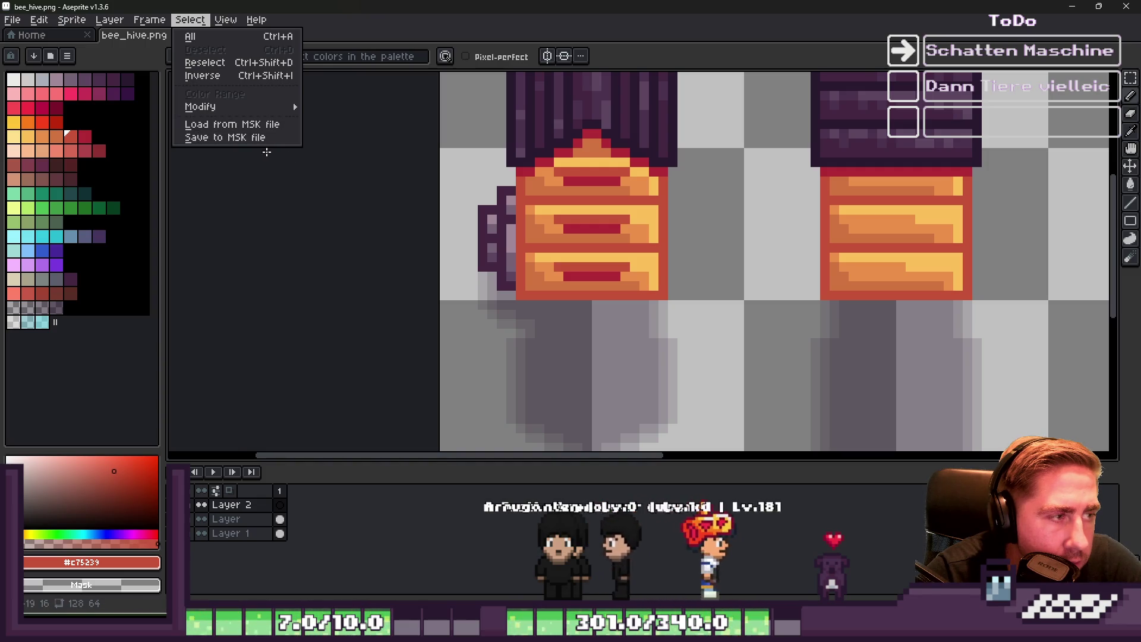
key("Escape")
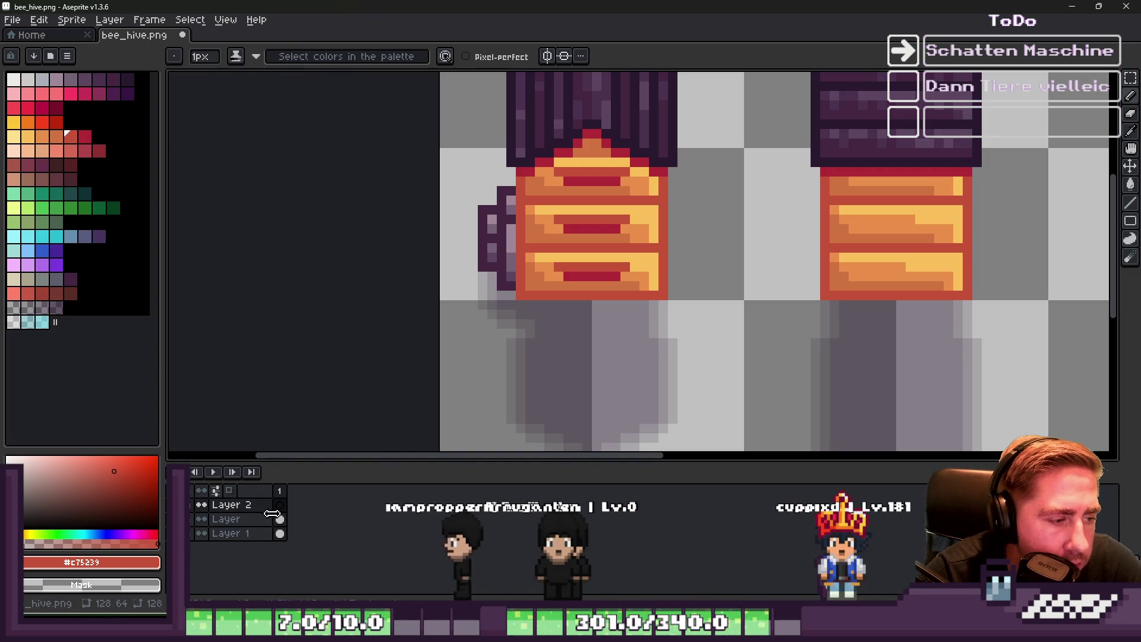
On Layer, select the hive's pixels by colour range from its yellow
left_click(263, 521)
scroll(506, 293, "up", 1)
left_click(599, 224, "alt")
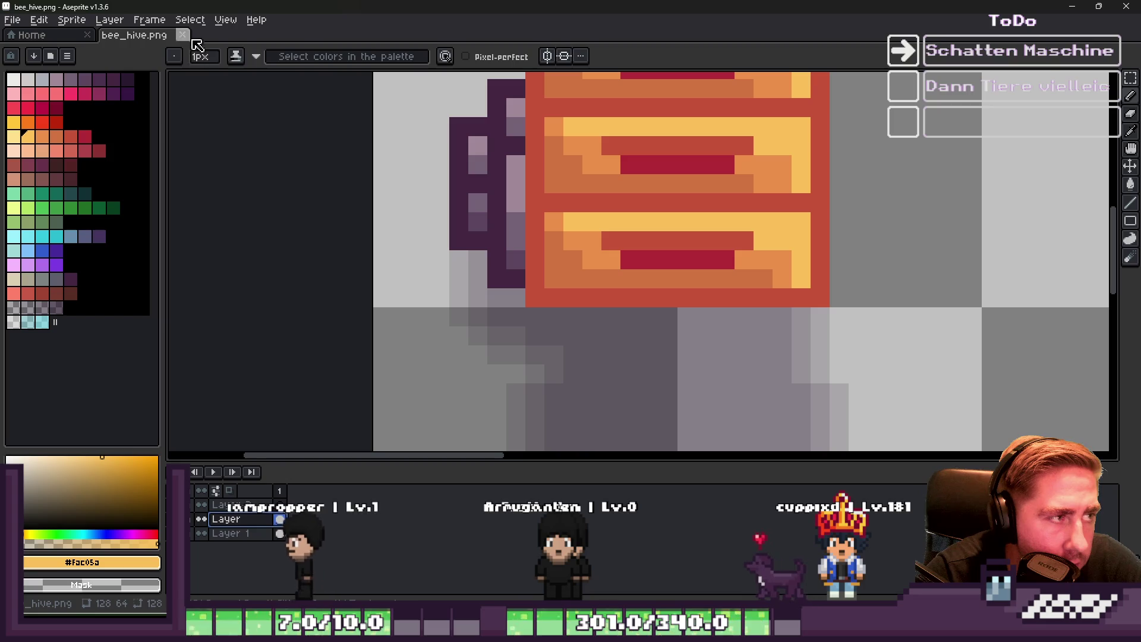
left_click(189, 20)
left_click(209, 95)
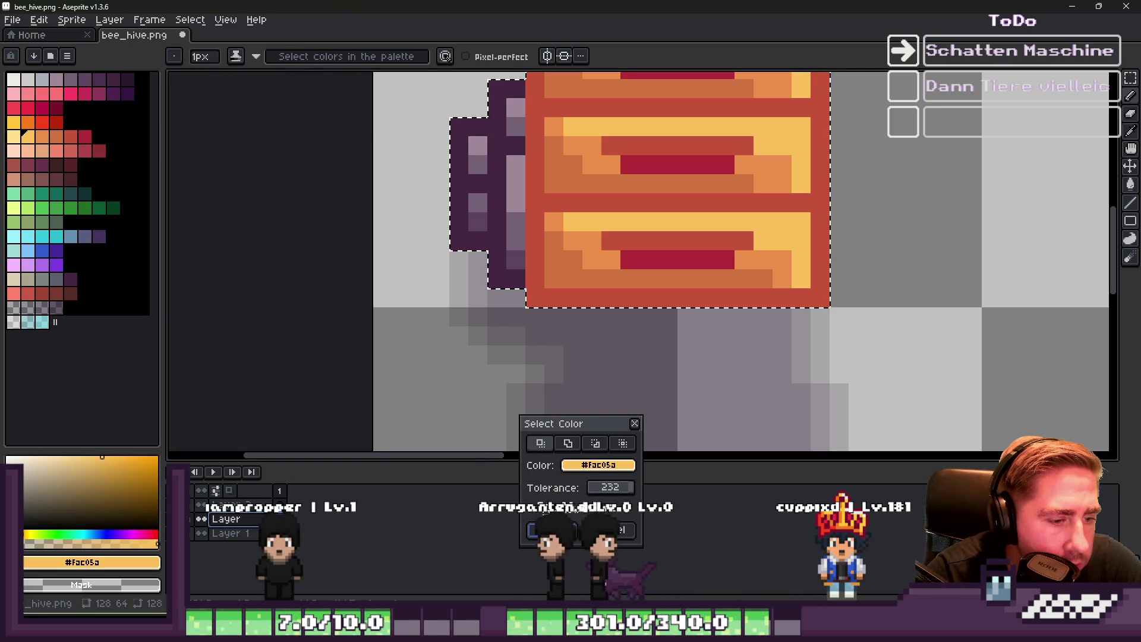
left_click(540, 531)
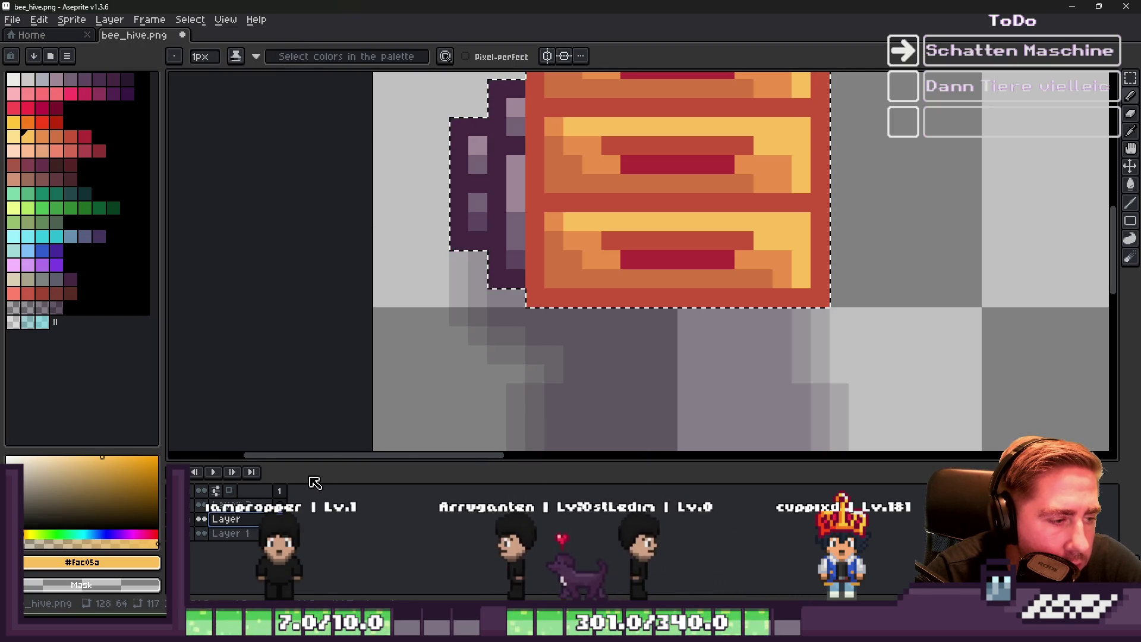
Shade the hive's lower-left base with dark purple shades, then deselect
left_click(56, 306)
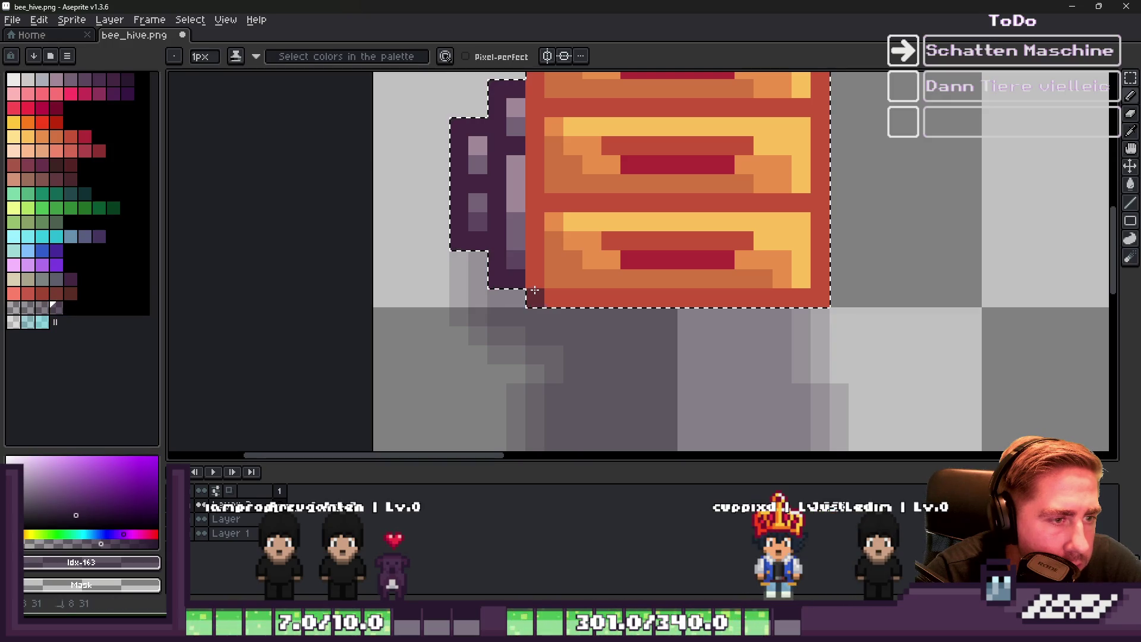
scroll(611, 331, "up", 1)
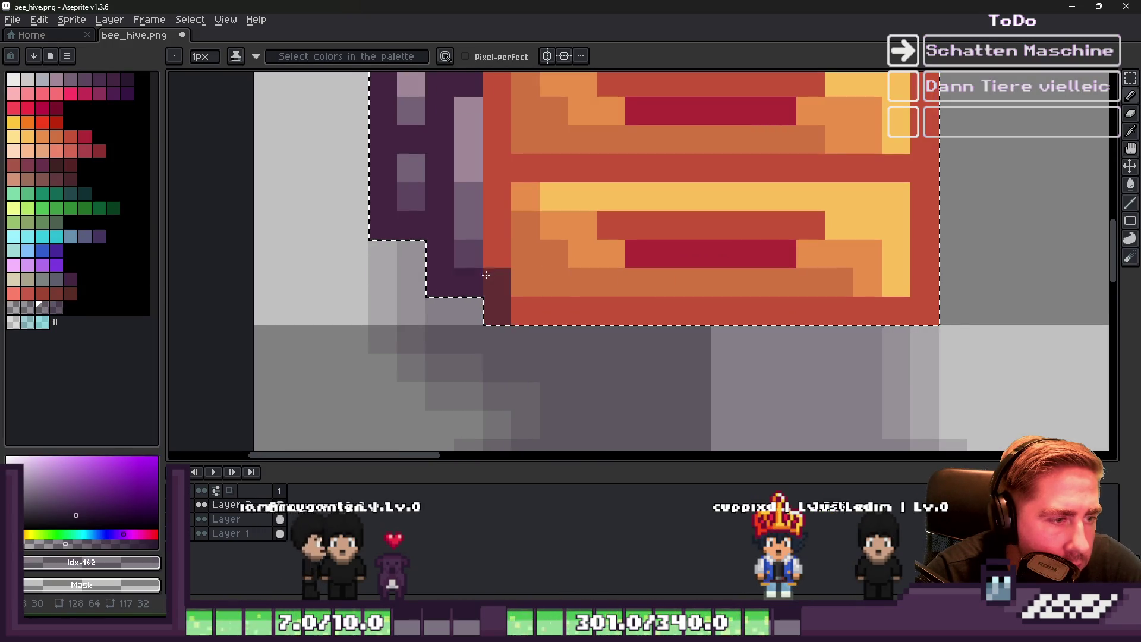
left_click(35, 319)
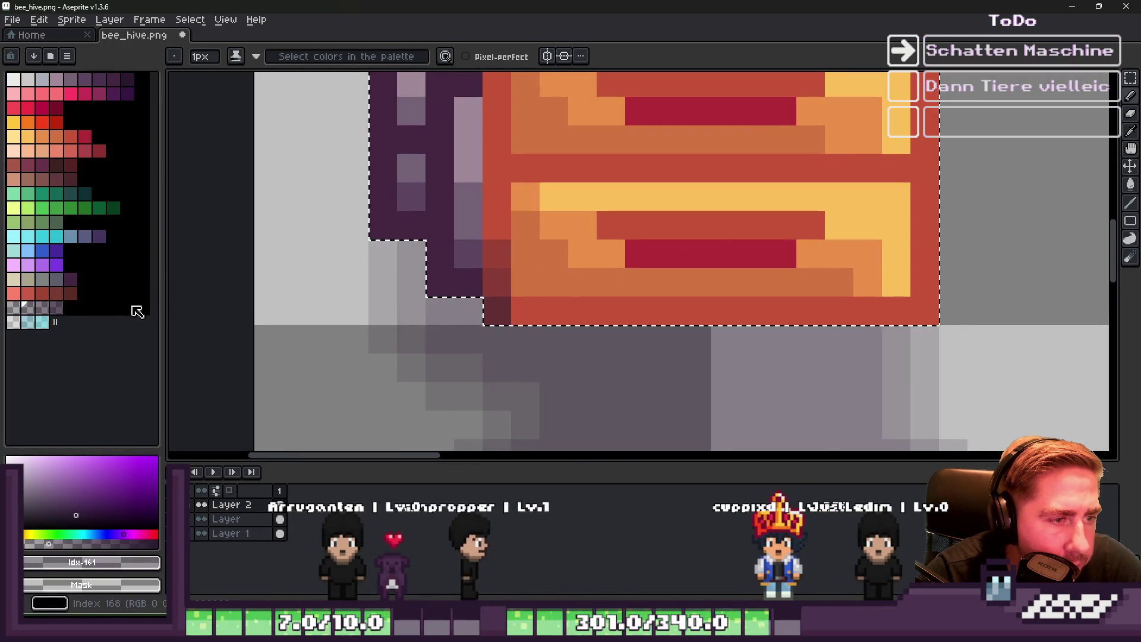
left_click(17, 321)
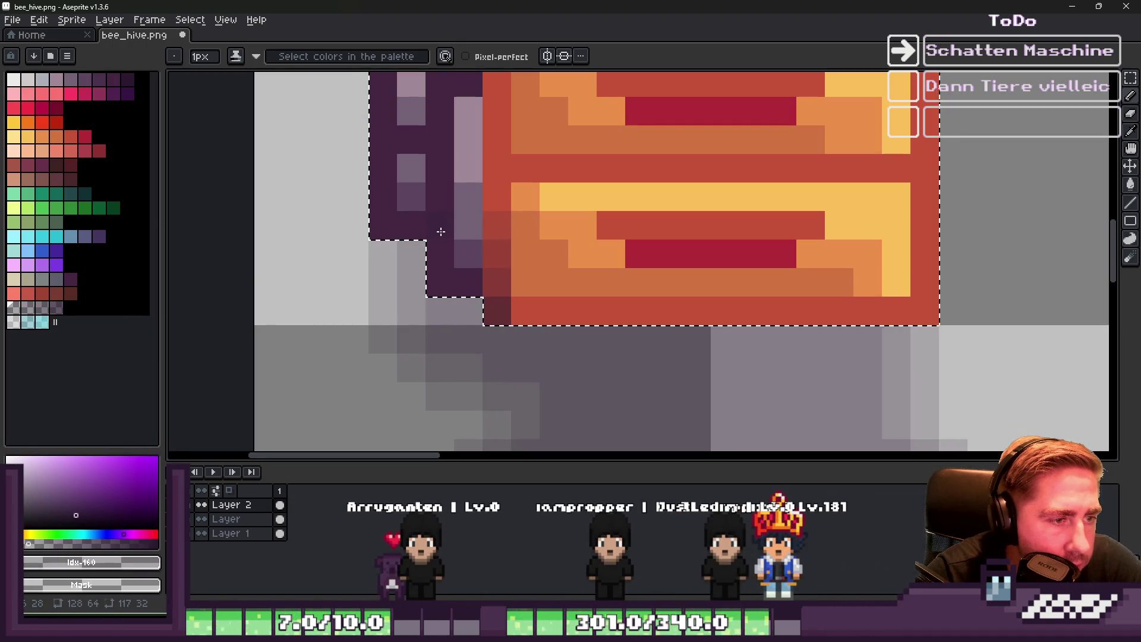
key("ctrl+d")
Stretch the thin shadow strip across all four beehives and commit it
key("m")
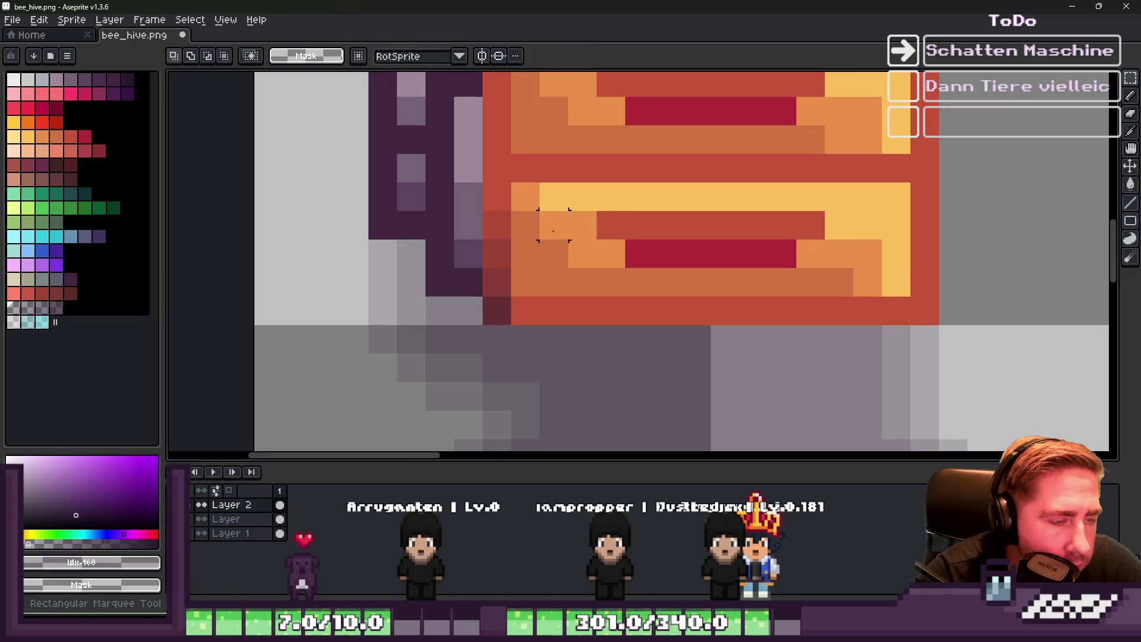
scroll(484, 317, "down", 3)
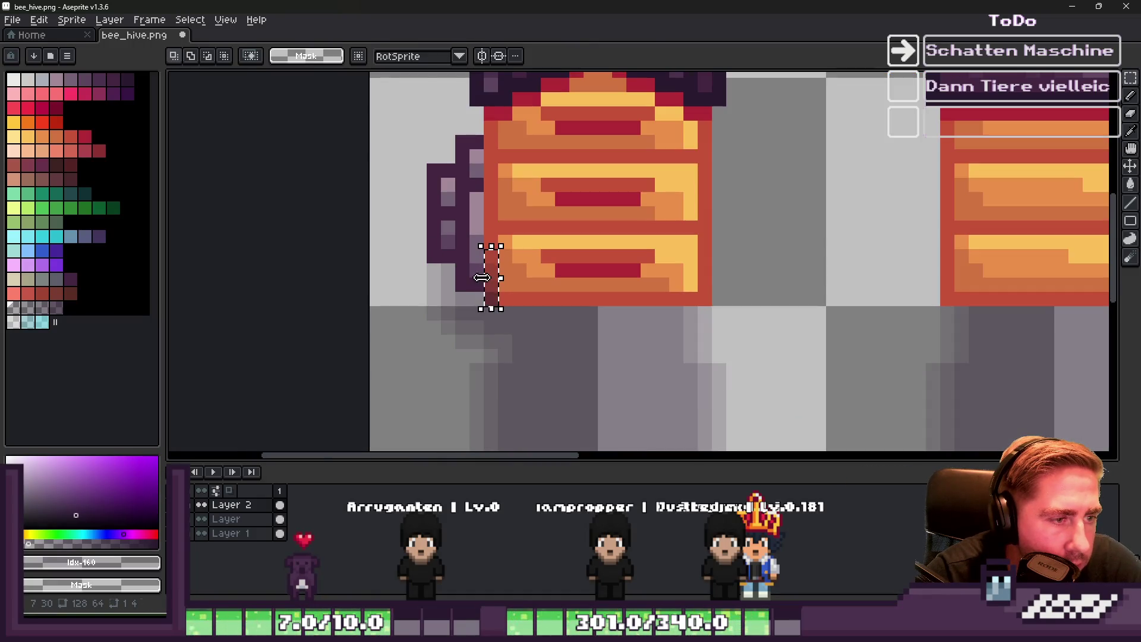
left_click_drag(482, 278, 247, 291)
scroll(387, 279, "down", 1)
mouse_move(466, 282)
left_mouse_down()
mouse_move(1112, 270)
mouse_move(1018, 302)
left_mouse_up()
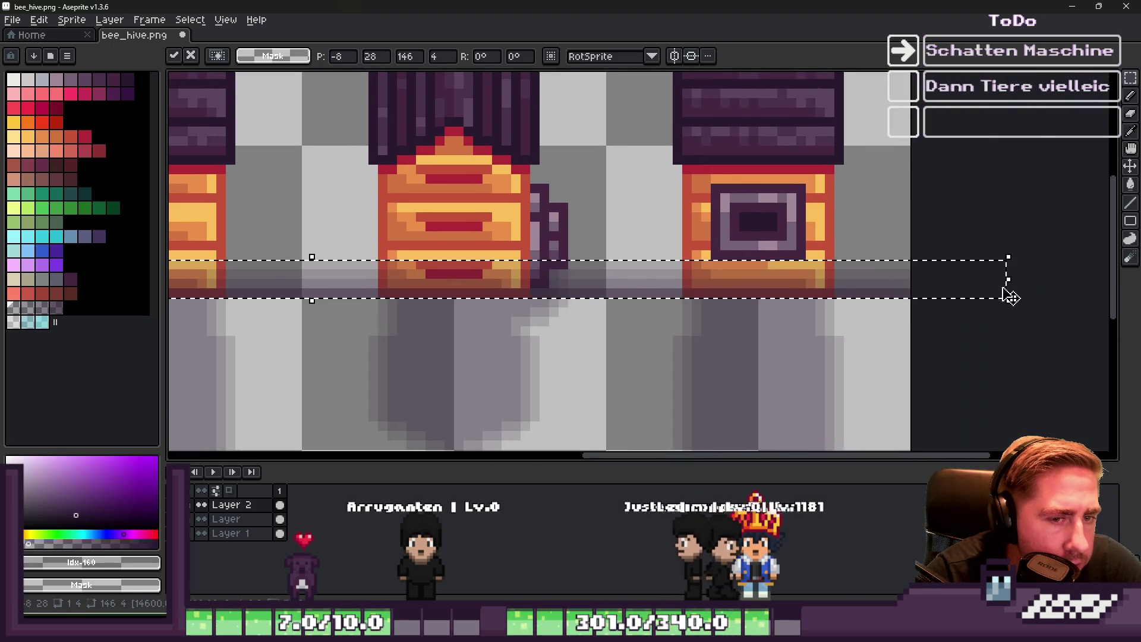
key("Return")
Erase the stray dark block on the light hive wall
scroll(942, 255, "down", 1)
scroll(713, 267, "down", 2)
scroll(509, 271, "up", 2)
scroll(508, 271, "up", 2)
key("e")
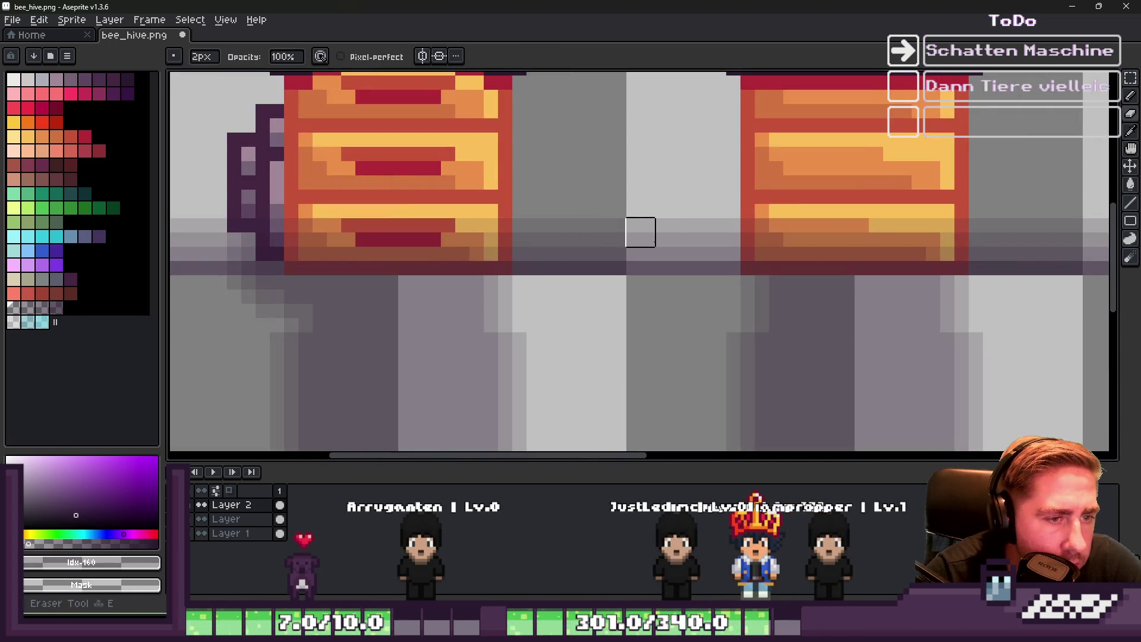
scroll(595, 244, "up", 1)
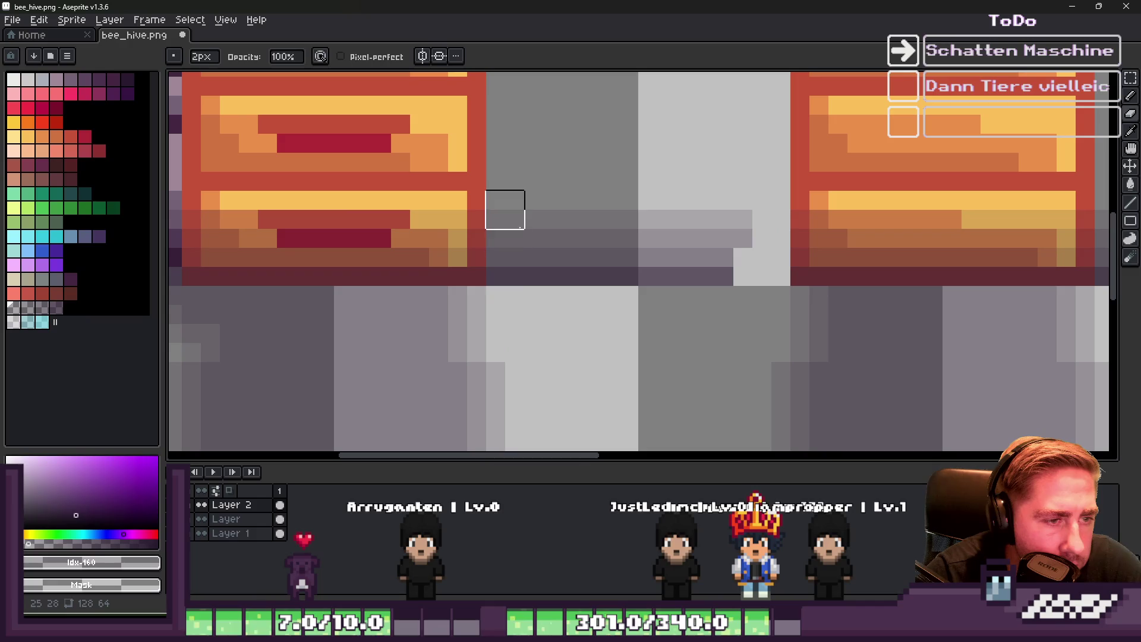
mouse_move(524, 210)
left_mouse_down()
mouse_move(675, 284)
mouse_move(657, 229)
left_mouse_up()
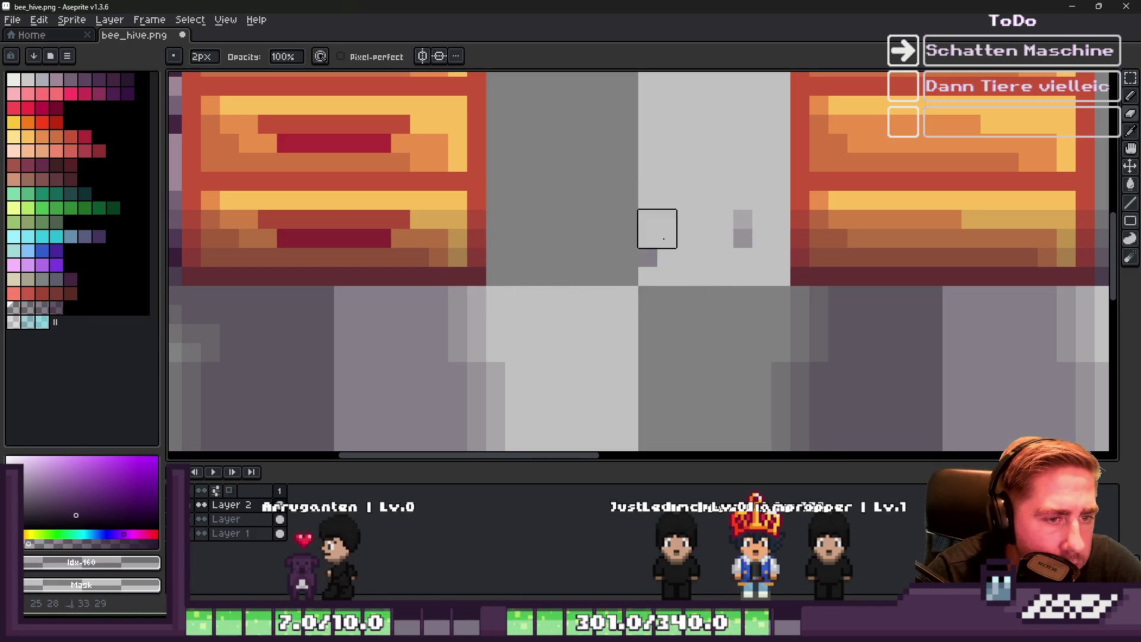
Resize the brush and try a grey pixel on the shadow edge, then undo it
scroll(734, 248, "down", 3)
scroll(684, 238, "up", 1)
key("b")
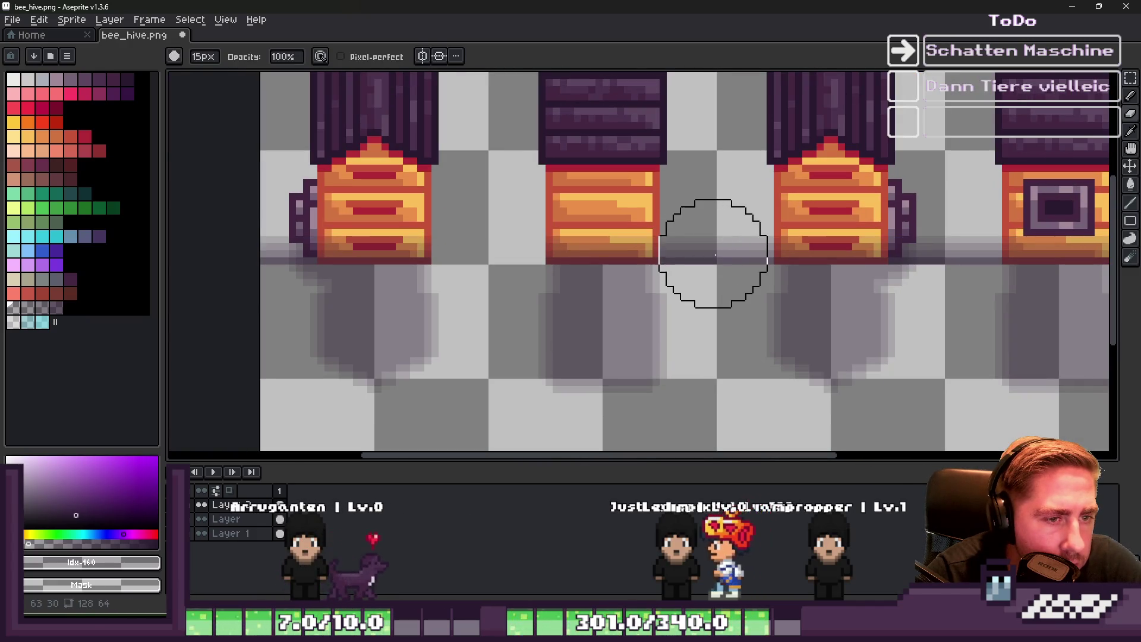
scroll(707, 248, "up", 1)
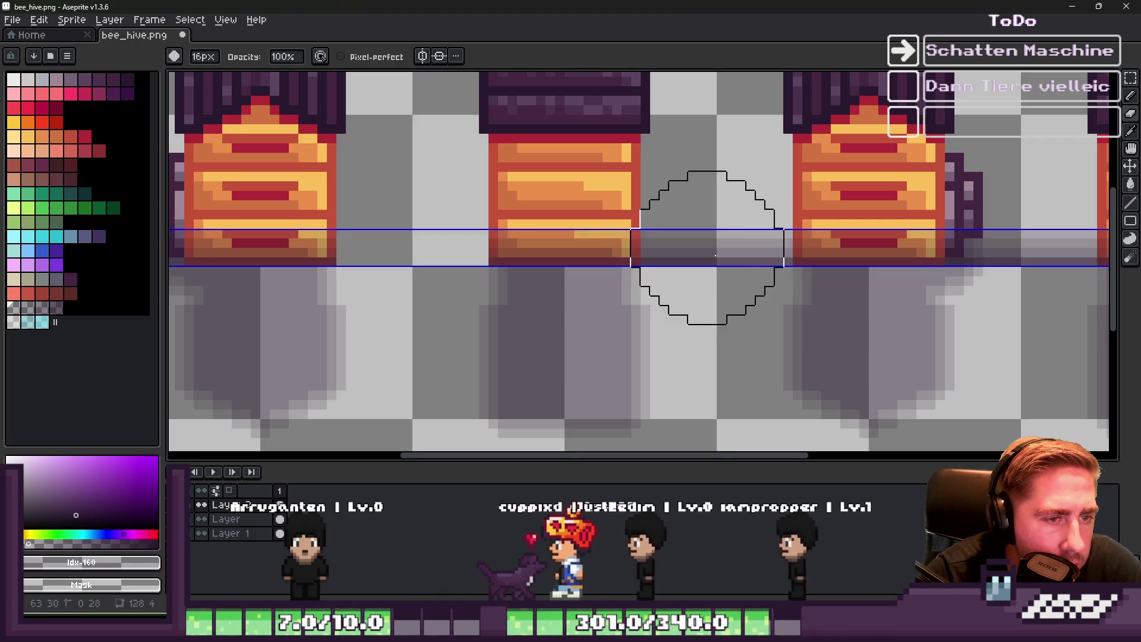
scroll(642, 275, "right", 5)
key("minus")
key("minus")
key("minus")
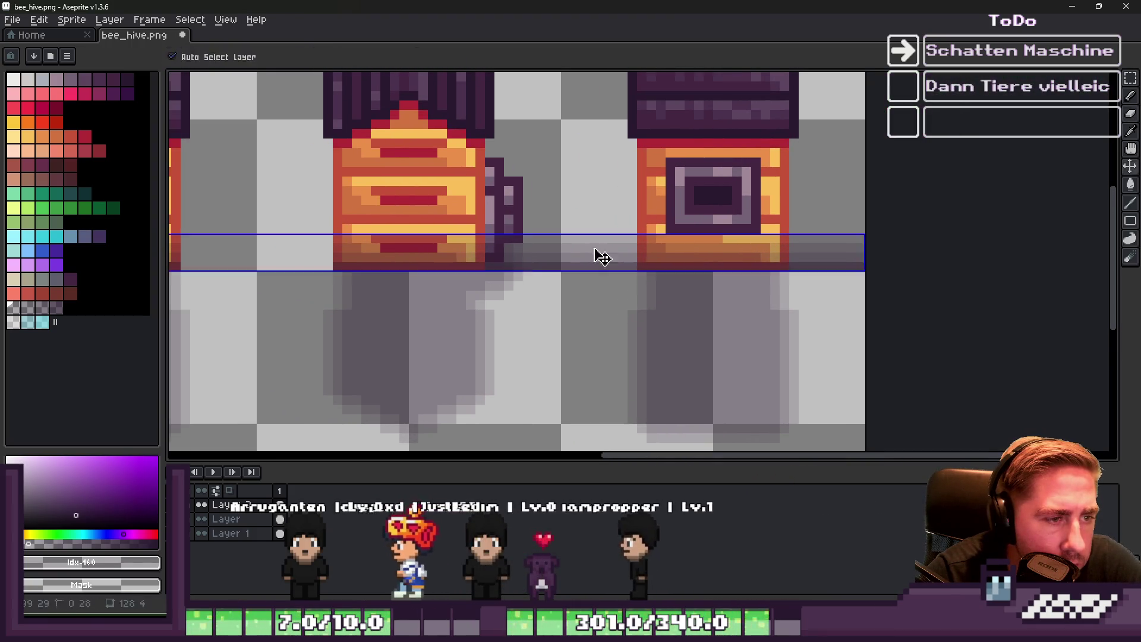
key("minus")
scroll(537, 257, "up", 2)
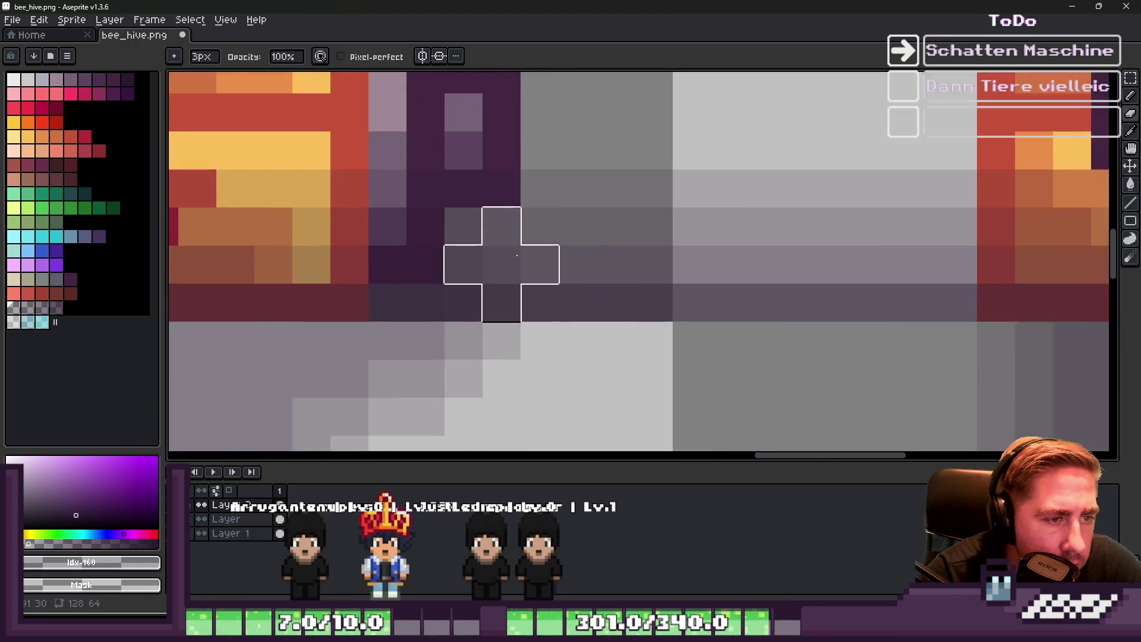
left_click(504, 255)
key("ctrl+z")
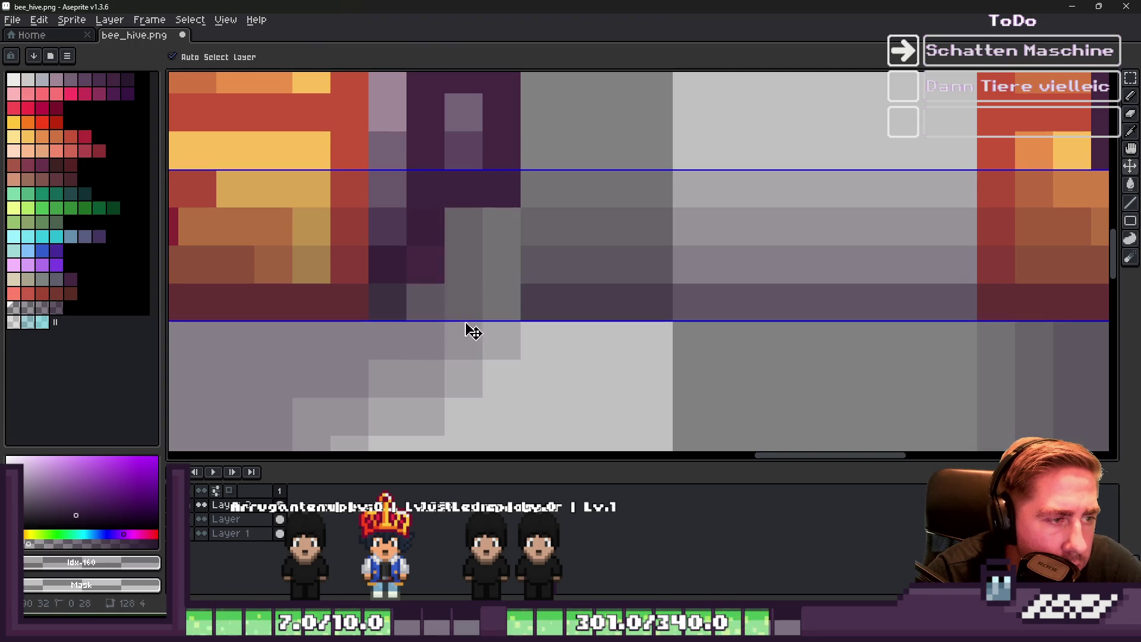
Review the whole beehive sheet, then minimize Aseprite to get back to Godot
scroll(460, 331, "down", 2)
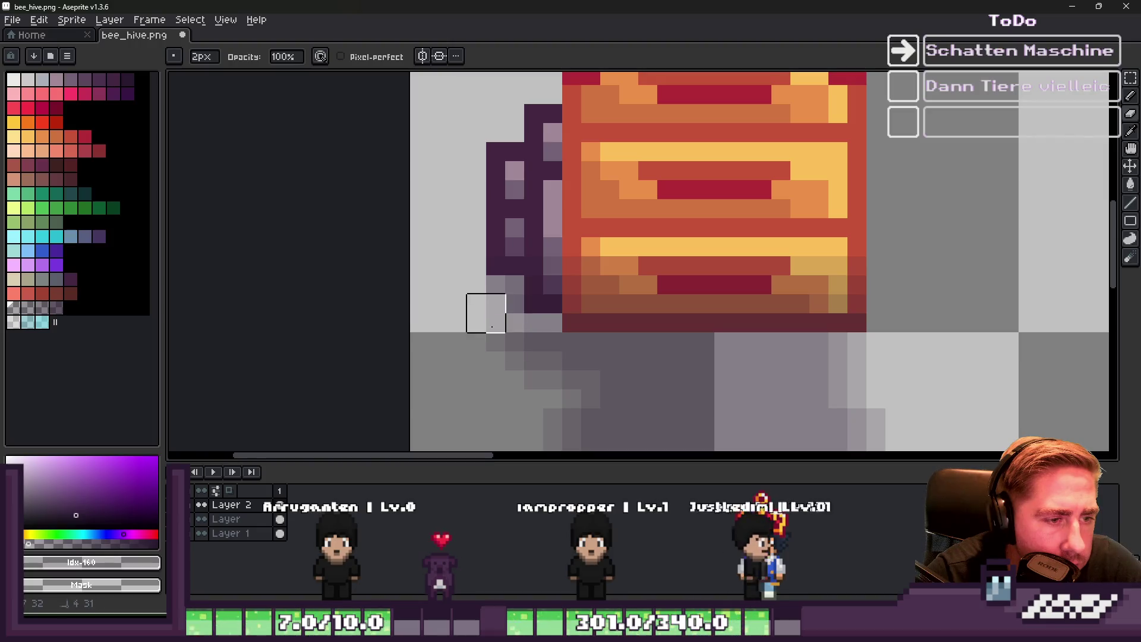
scroll(459, 293, "down", 5)
scroll(660, 326, "up", 2)
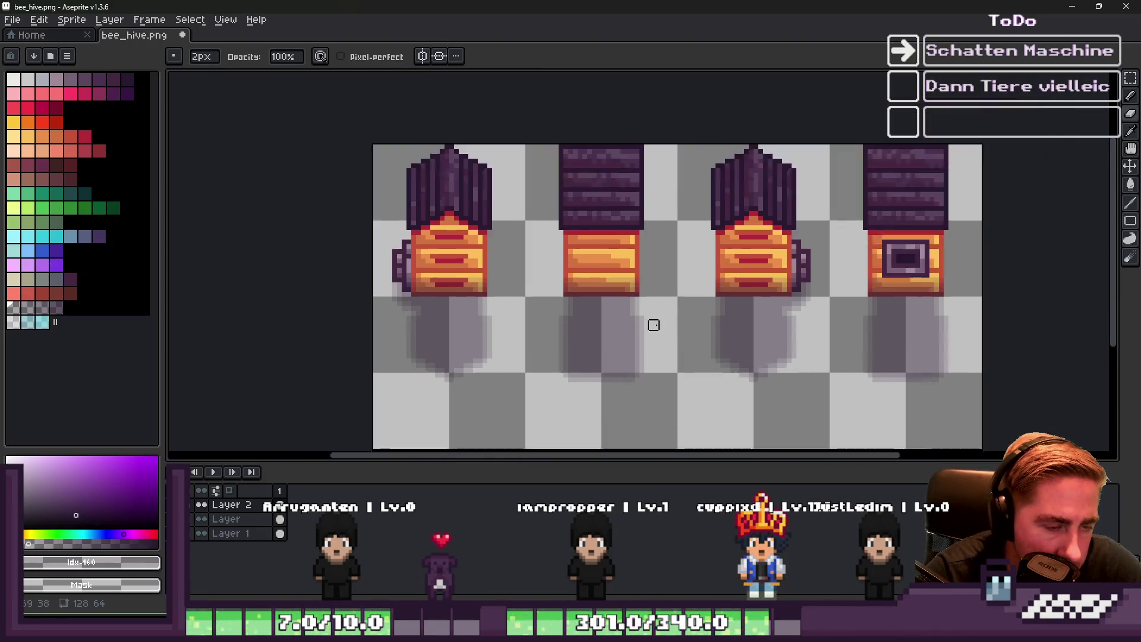
scroll(642, 319, "down", 2)
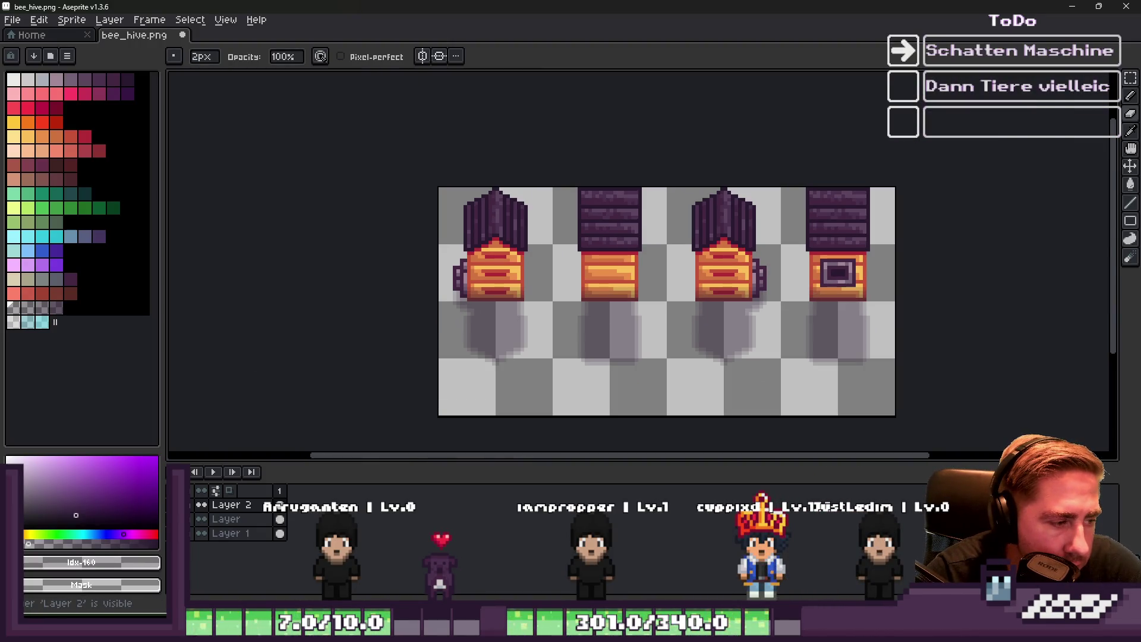
scroll(610, 314, "down", 1)
scroll(583, 297, "up", 2)
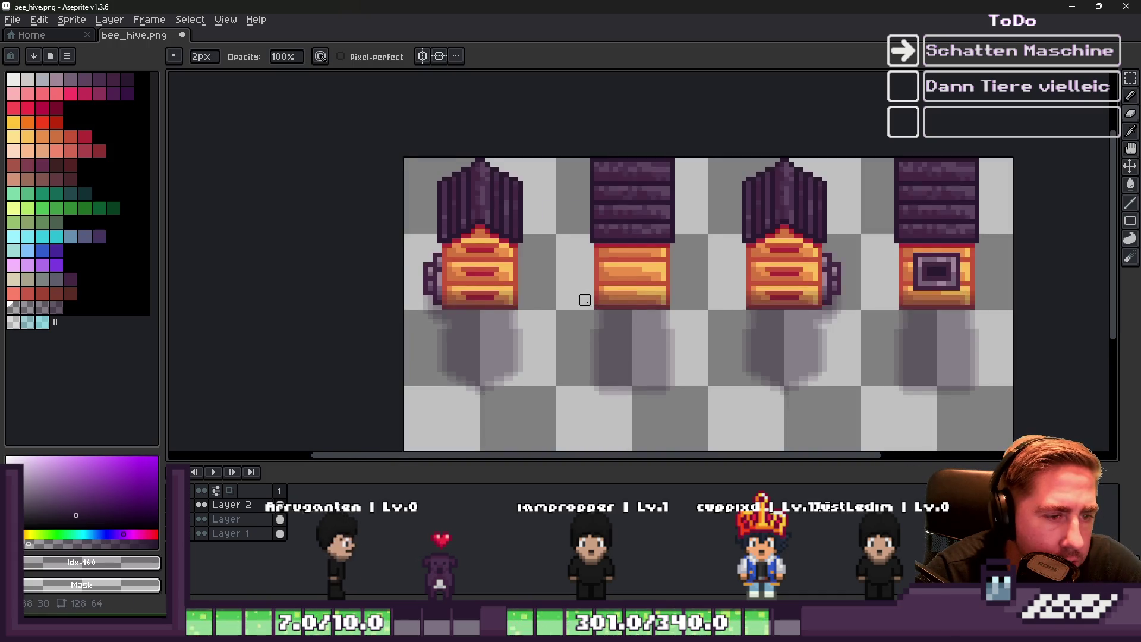
scroll(586, 301, "down", 1)
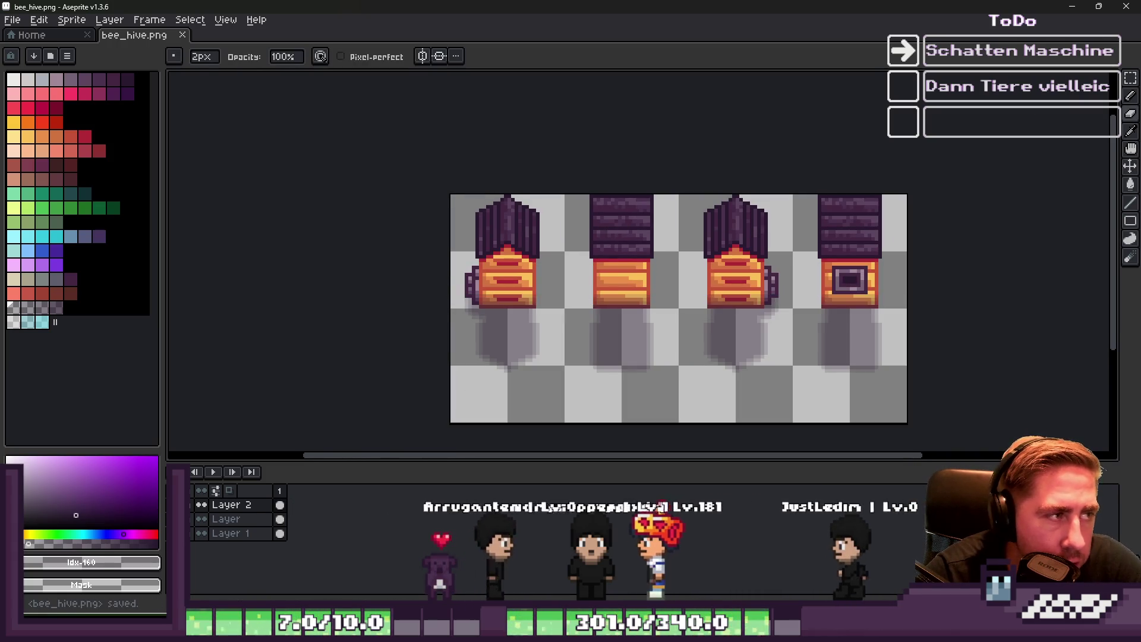
left_click(1088, 10)
Filter Godot's FileSystem for 'small' and select small_farm_animal_house.png for its actions
left_click(1082, 14)
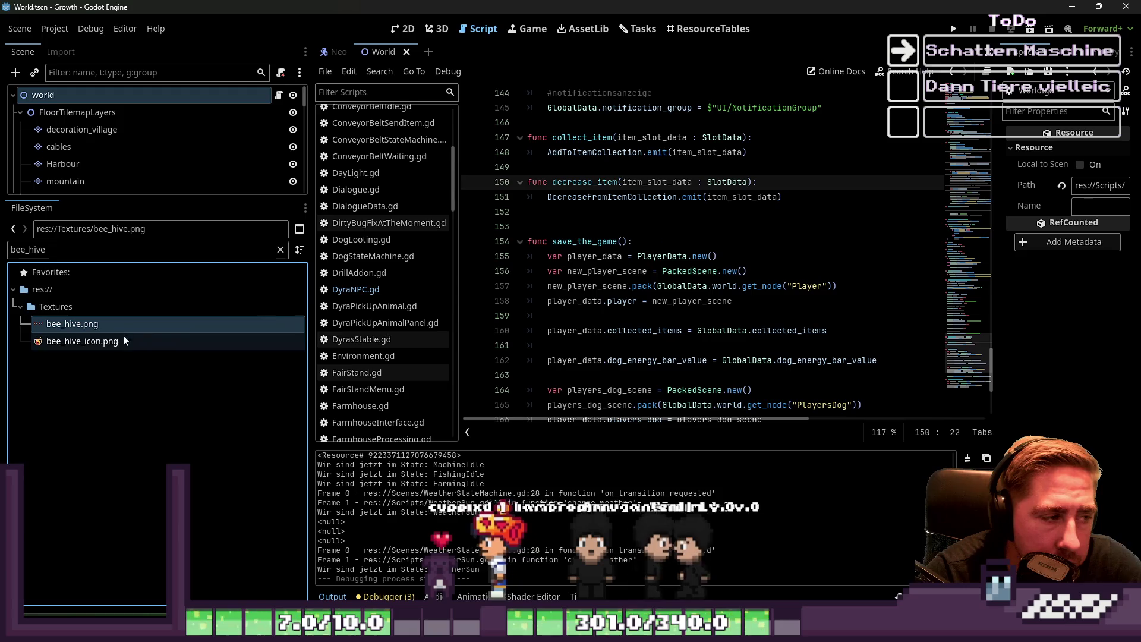
type("smallan")
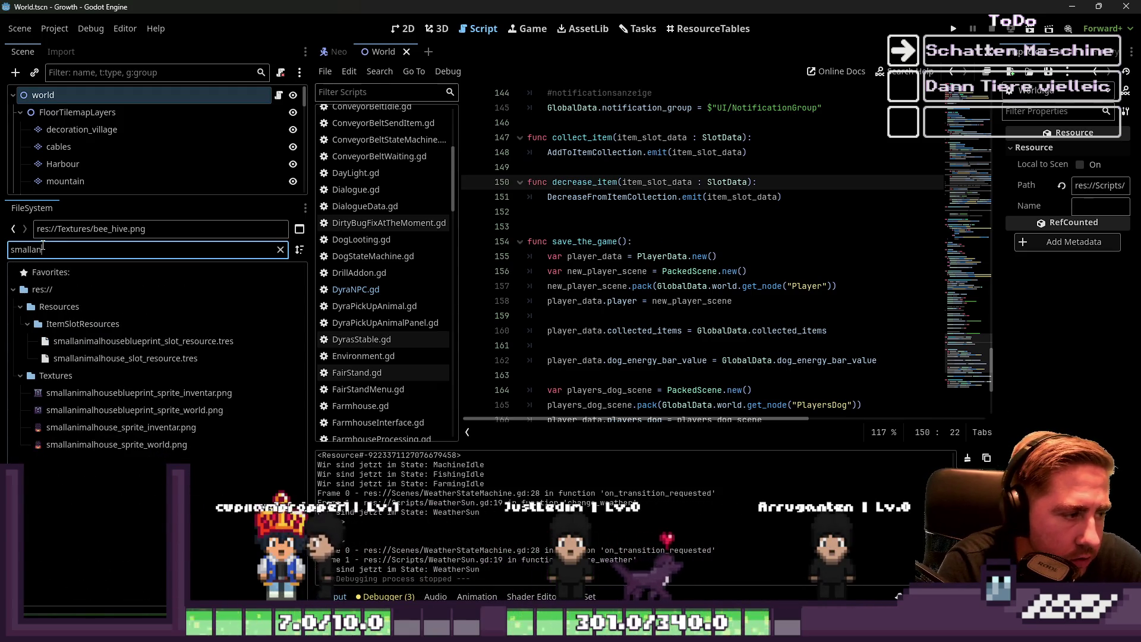
key("BackSpace")
key("BackSpace")
type(":a")
key("BackSpace")
key("BackSpace")
type("_")
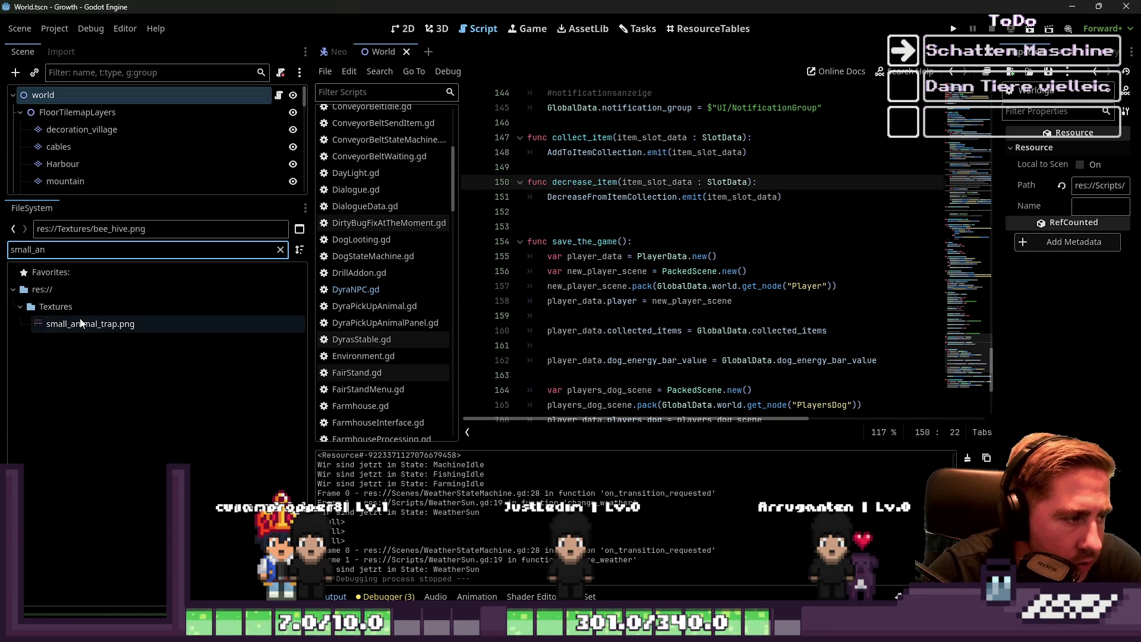
key("BackSpace")
key("BackSpace")
key("BackSpace")
type("nal")
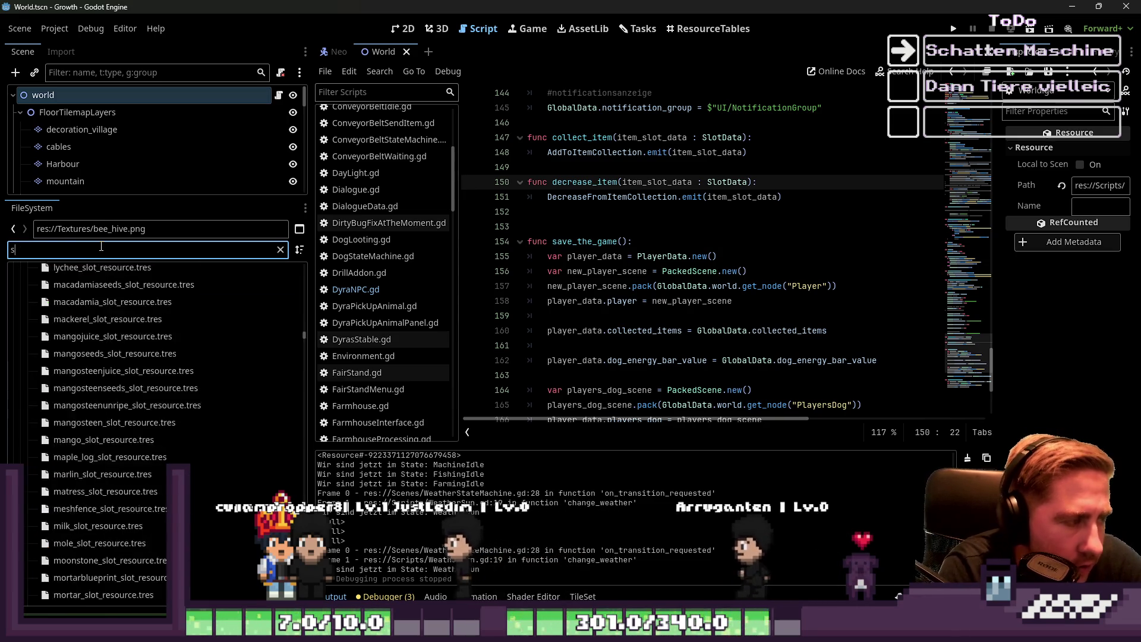
key("BackSpace")
key("BackSpace")
key("BackSpace")
type("mall")
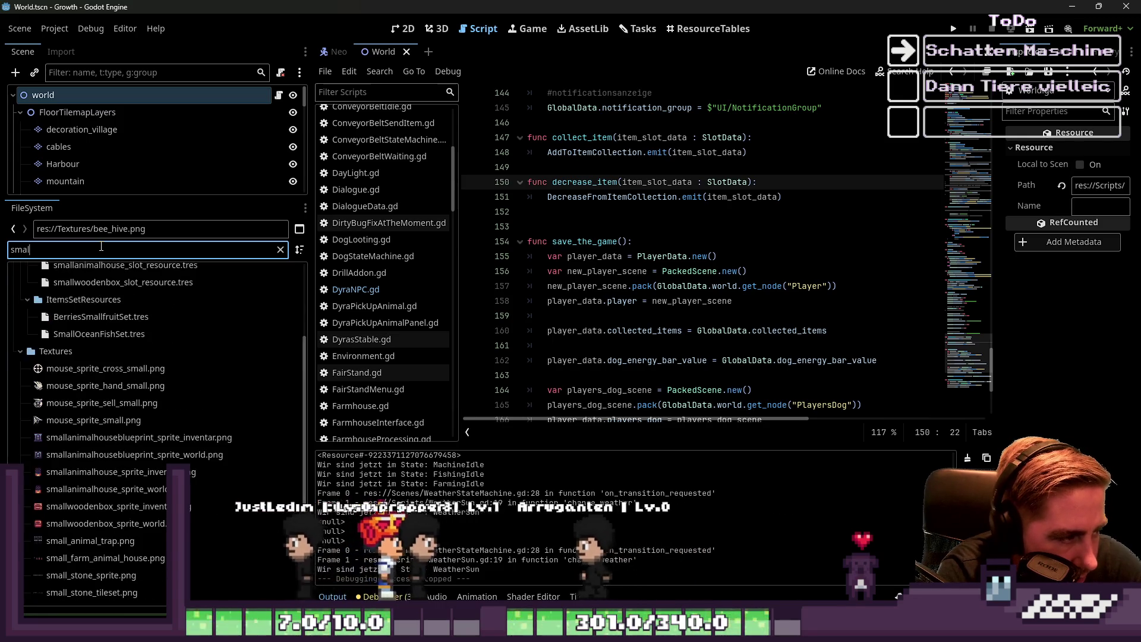
left_click(81, 558)
right_click(83, 559)
Open small_farm_animal_house.png, resize its canvas to 128×64, and move the houses to the top
left_click(112, 589)
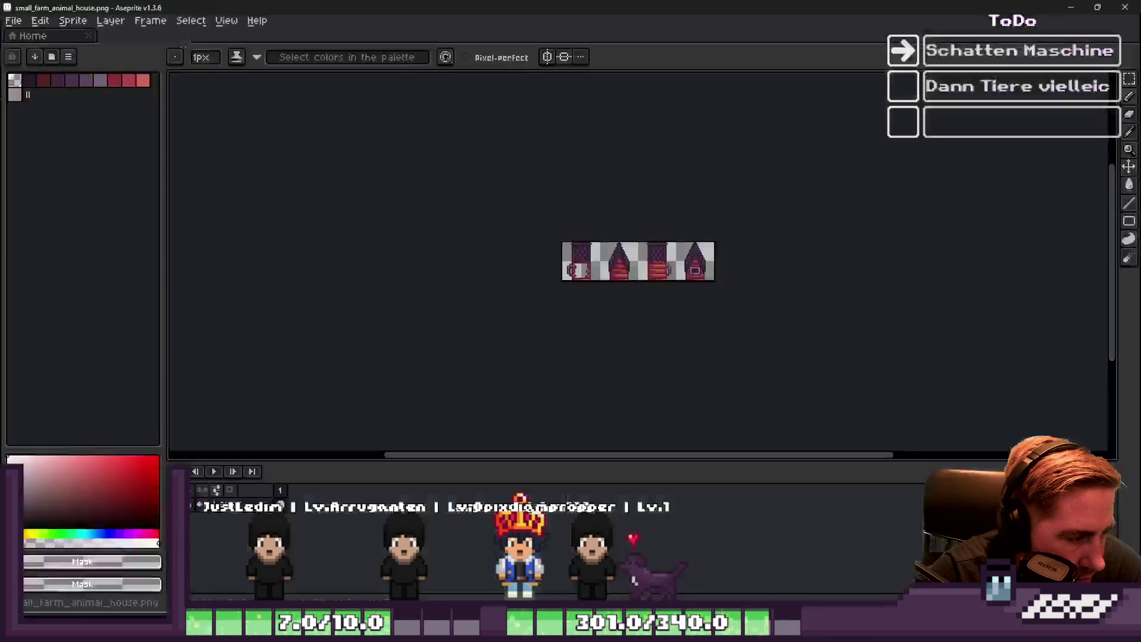
key("m")
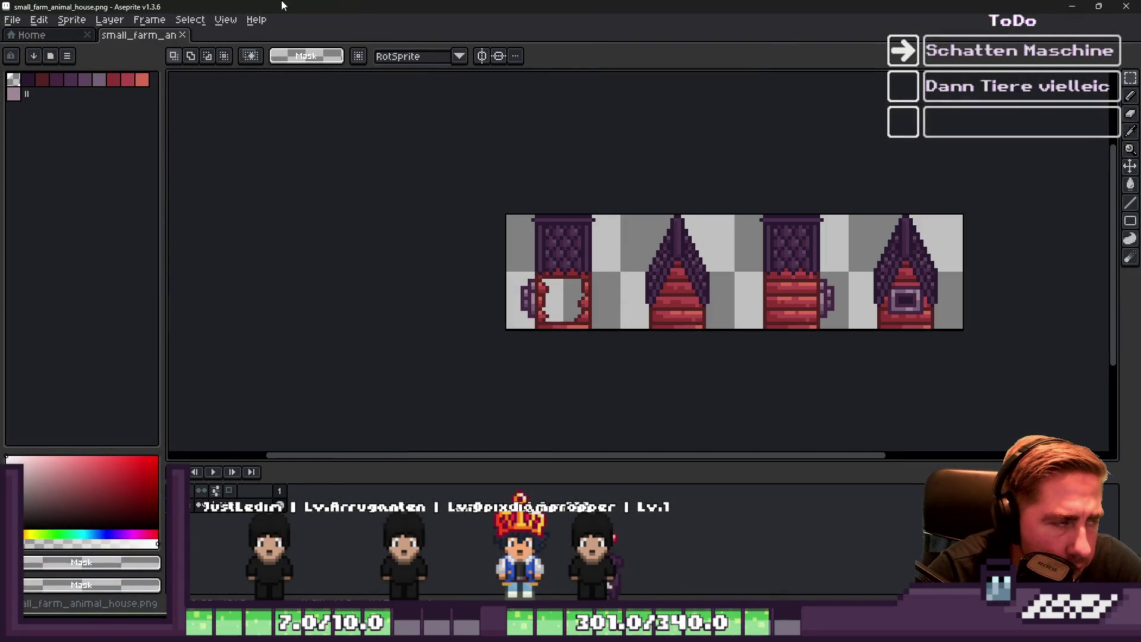
left_click(71, 20)
left_click(72, 19)
left_click(71, 19)
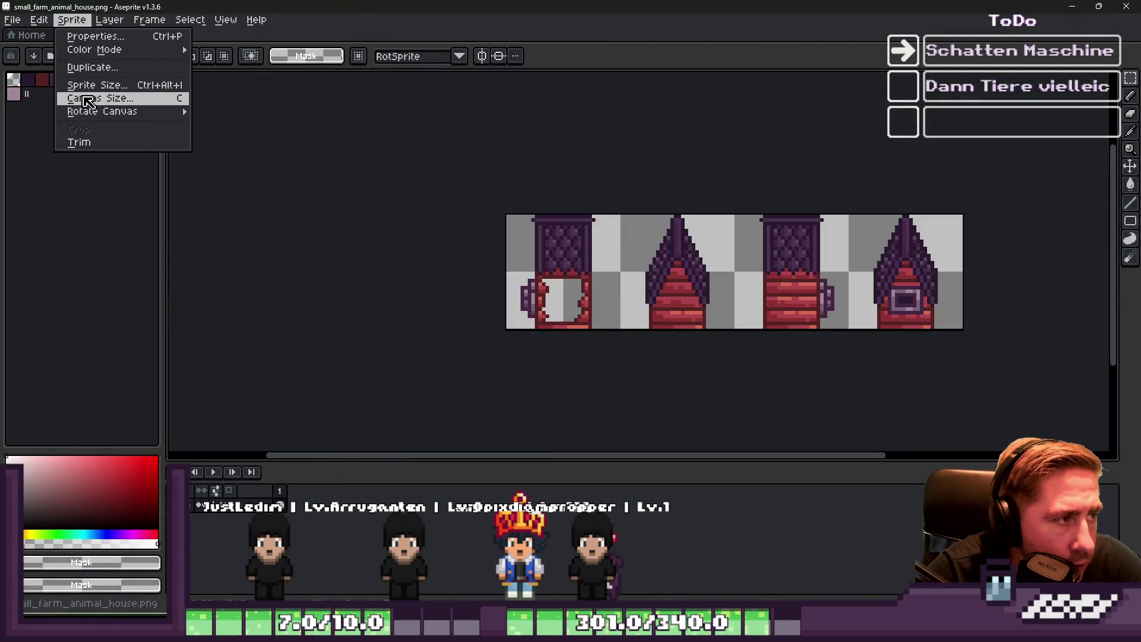
left_click(101, 99)
key("Tab")
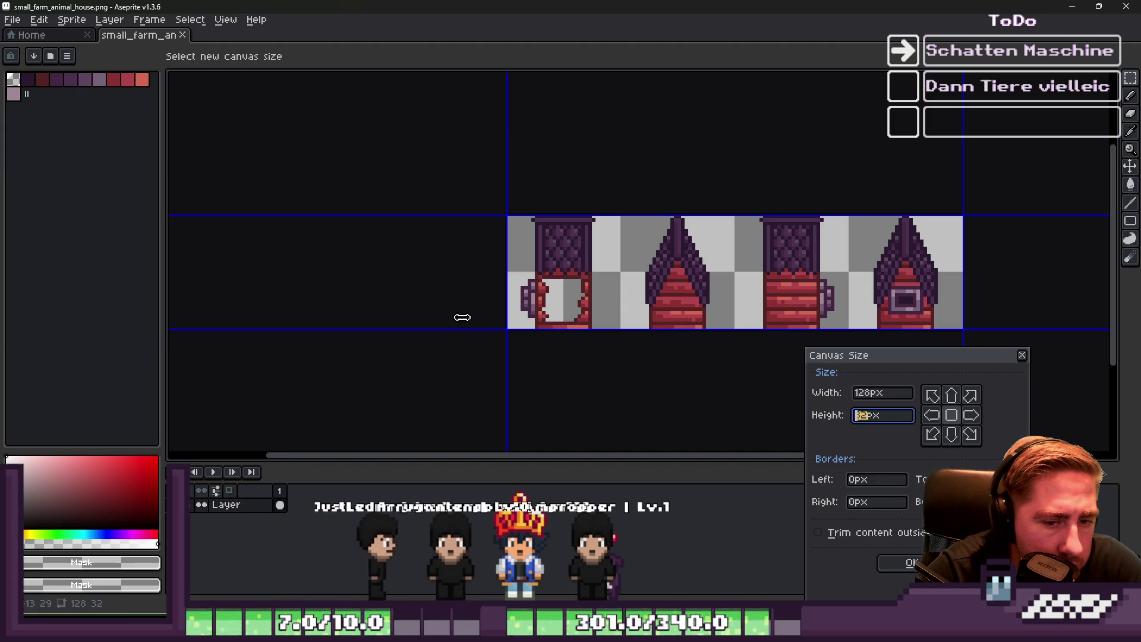
type("64")
key("Return")
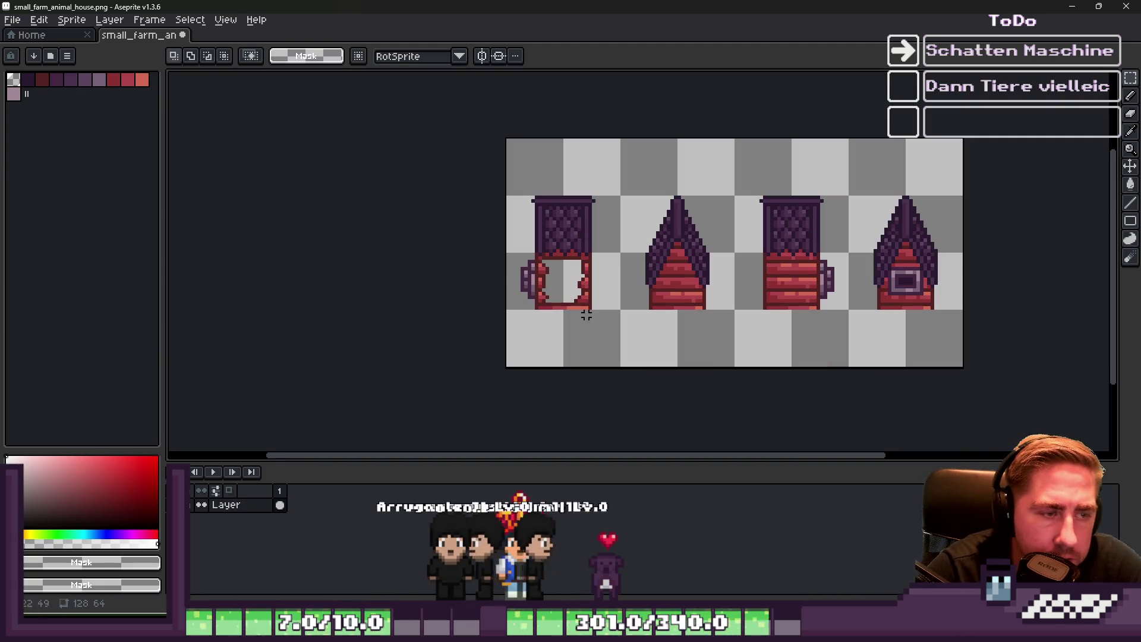
left_click_drag(1037, 374, 499, 153)
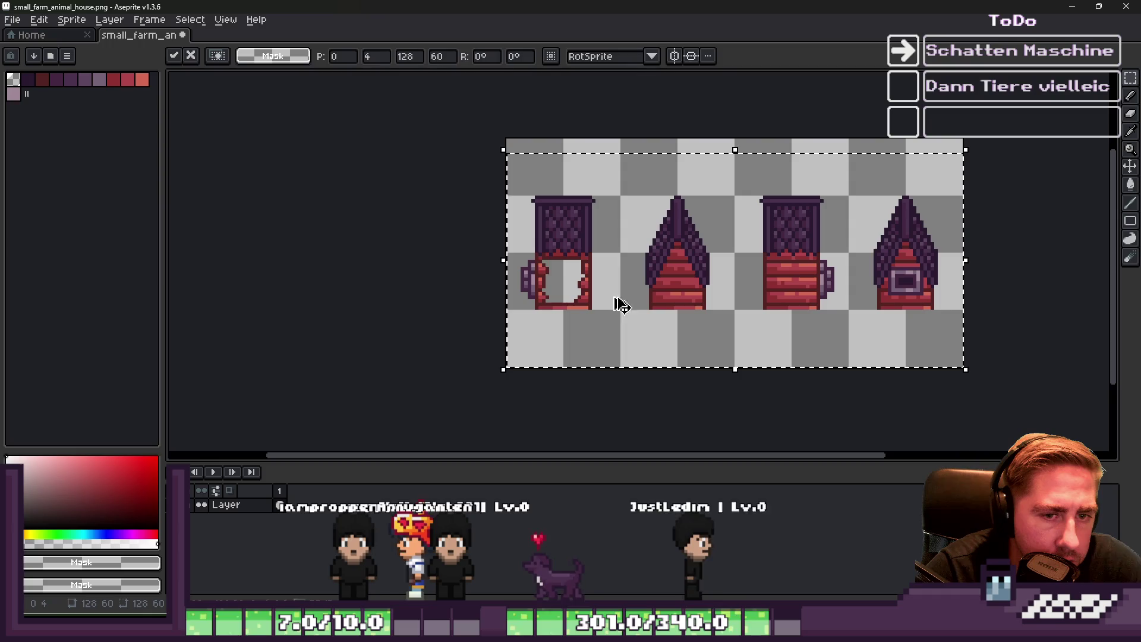
left_click_drag(576, 242, 581, 193)
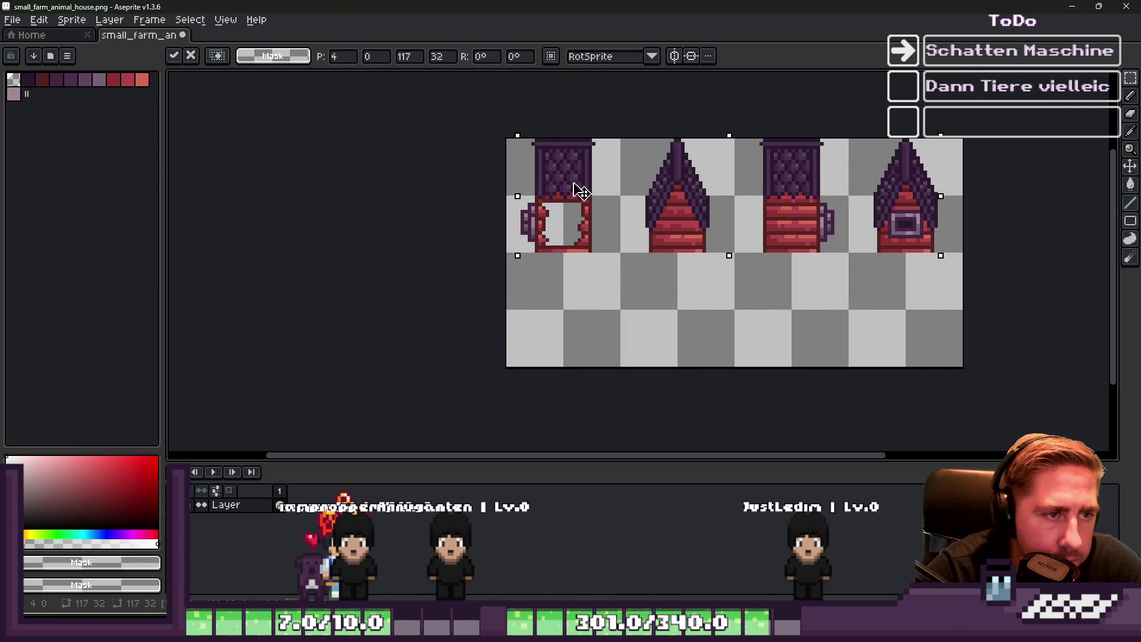
Duplicate the houses to a new layer, flip them vertically, and place the copy below
key("ctrl+j")
key("shift+v")
key("shift+c")
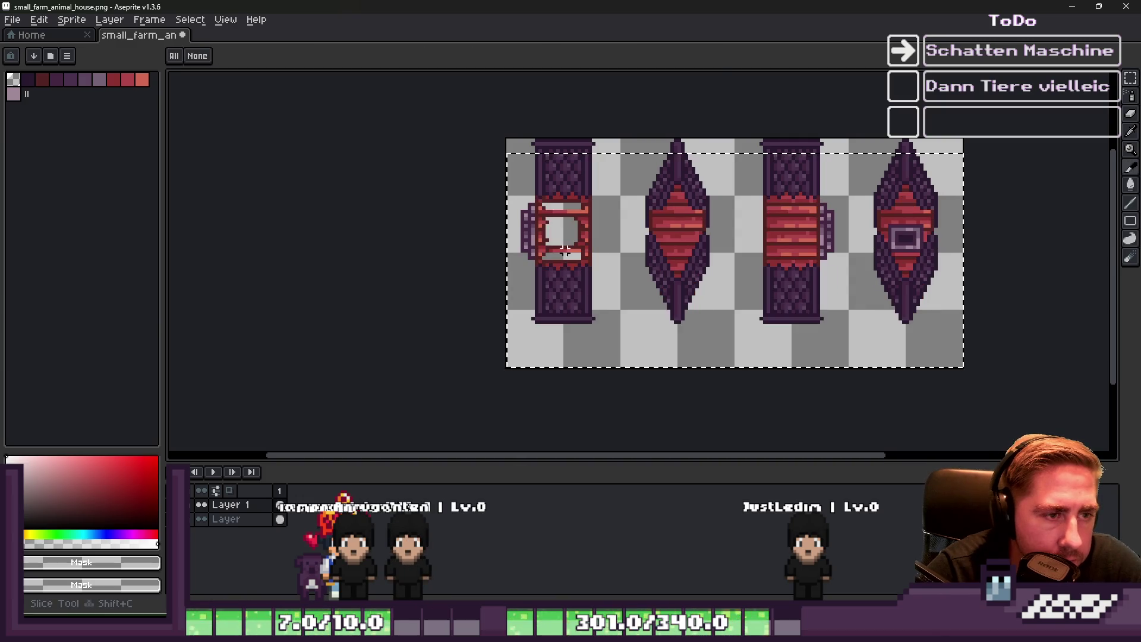
key("m")
left_click_drag(518, 207, 941, 327)
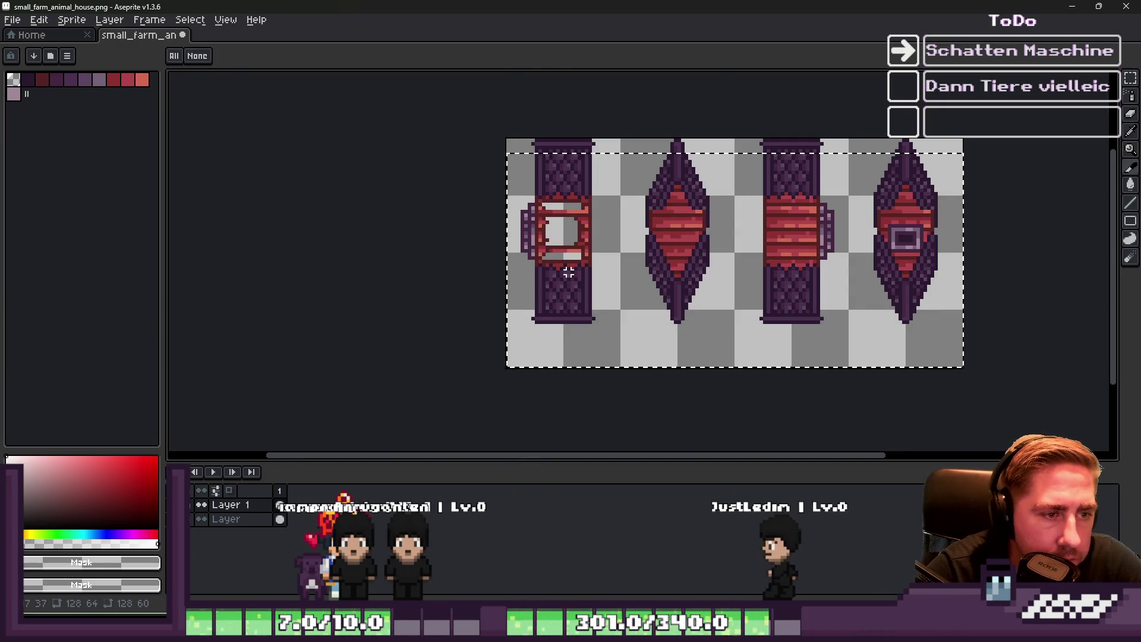
left_click_drag(577, 280, 584, 322)
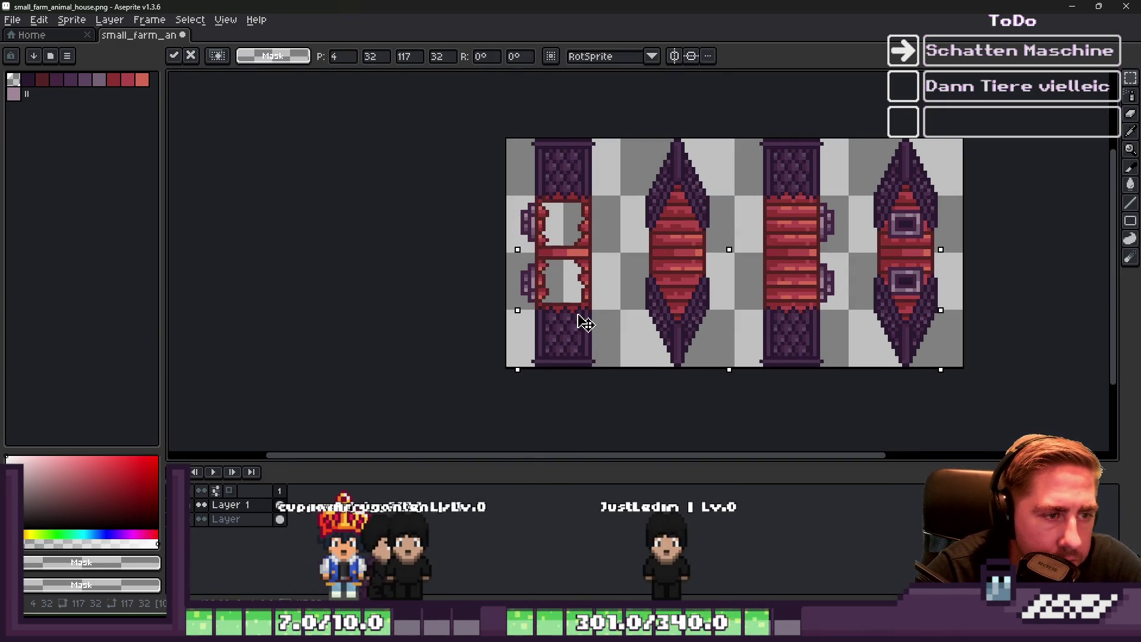
key("Return")
Nudge the reflections up a few pixels and squash them to a shorter height
scroll(797, 305, "down", 1)
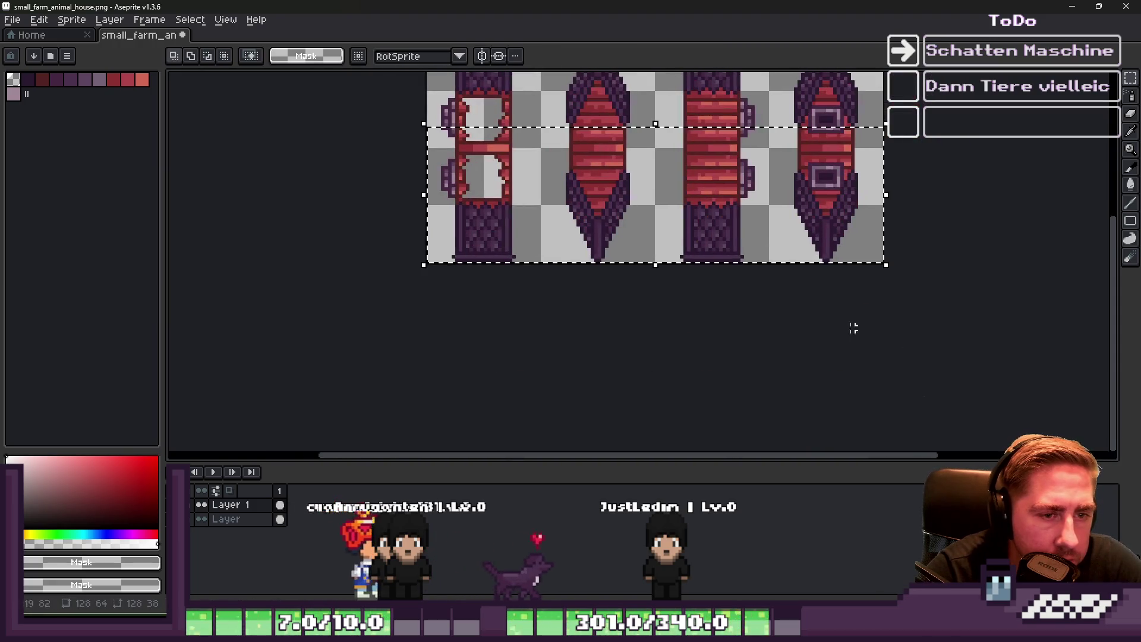
scroll(632, 323, "down", 1)
key("Up")
key("Up")
key("Up")
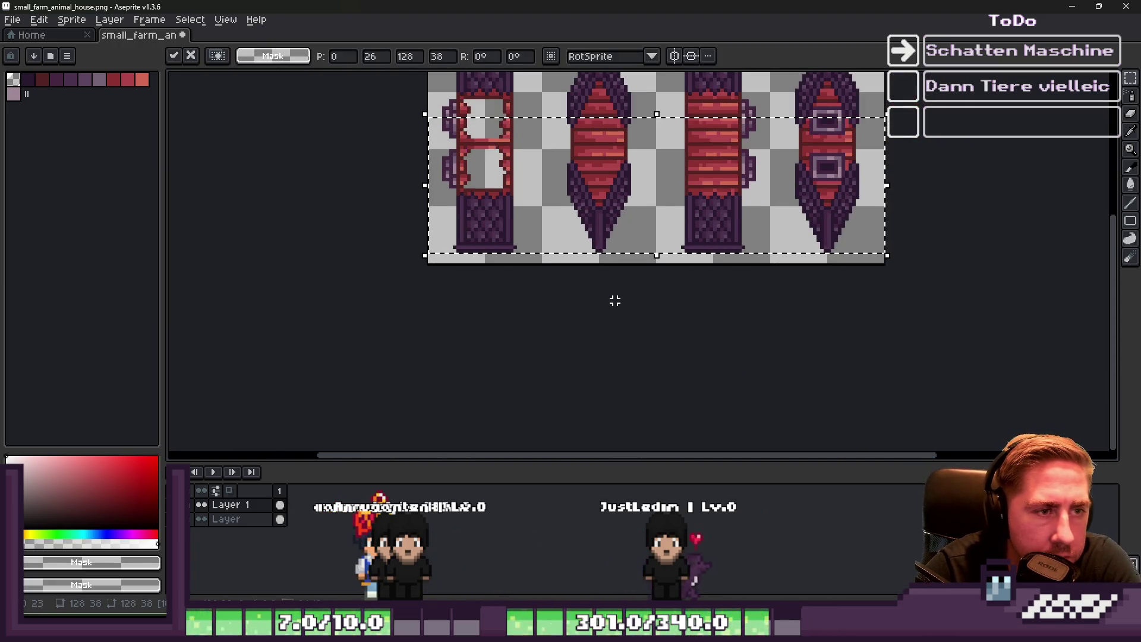
scroll(642, 279, "up", 3)
left_click_drag(670, 264, 674, 219)
key("Return")
scroll(684, 261, "down", 2)
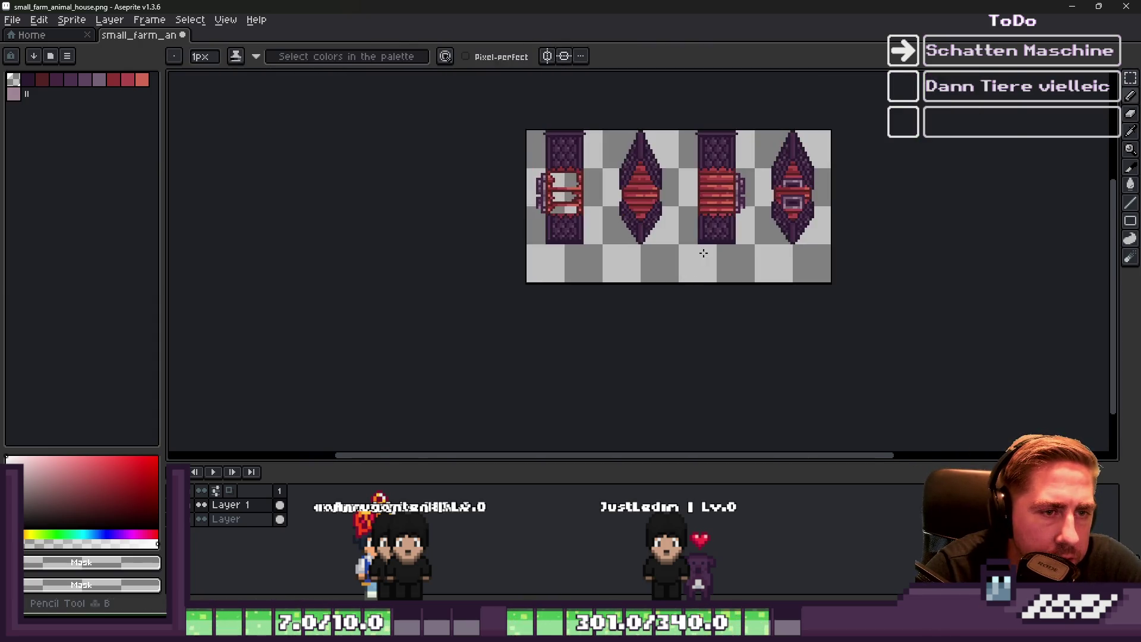
scroll(707, 252, "up", 2)
scroll(588, 312, "down", 1)
scroll(626, 245, "up", 2)
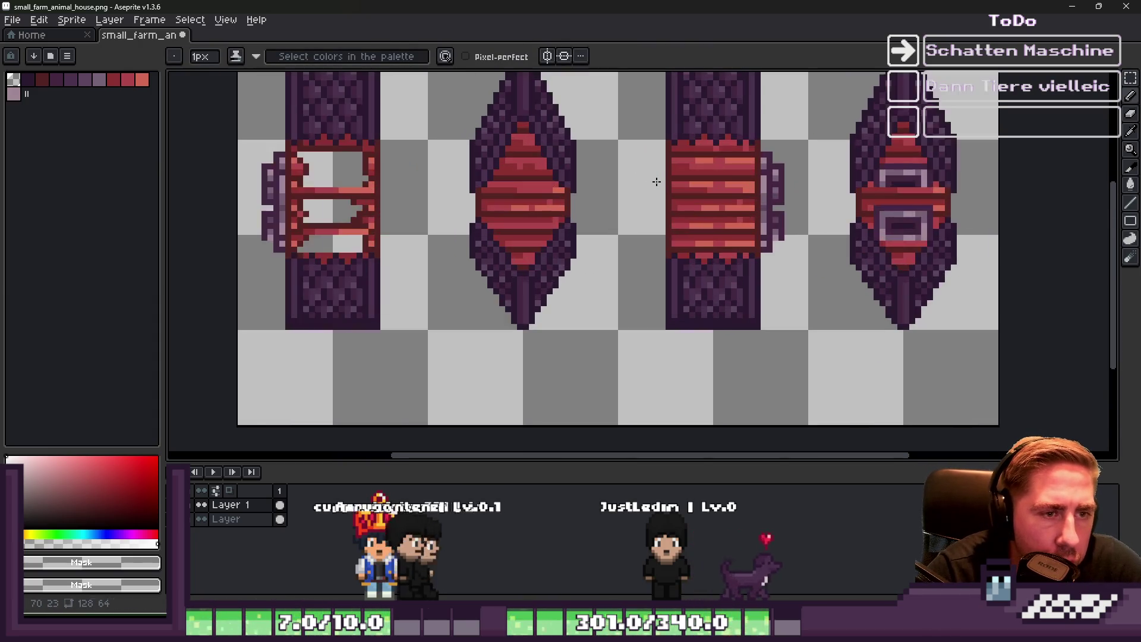
key("m")
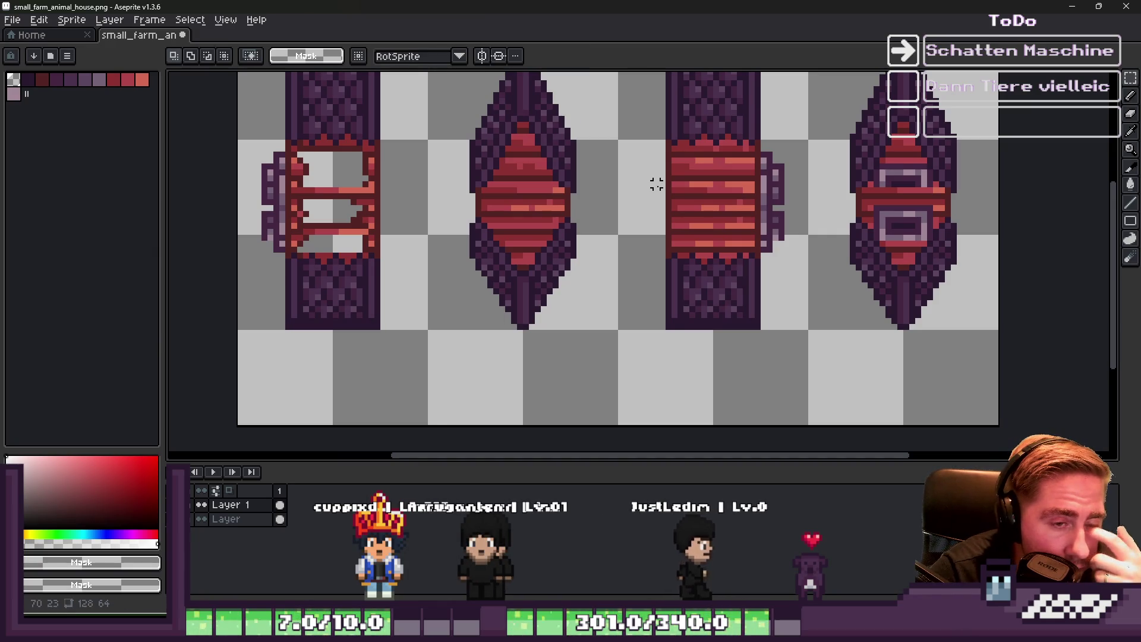
Narrow the third house column and the rightmost house horizontally
left_click_drag(672, 205, 812, 357)
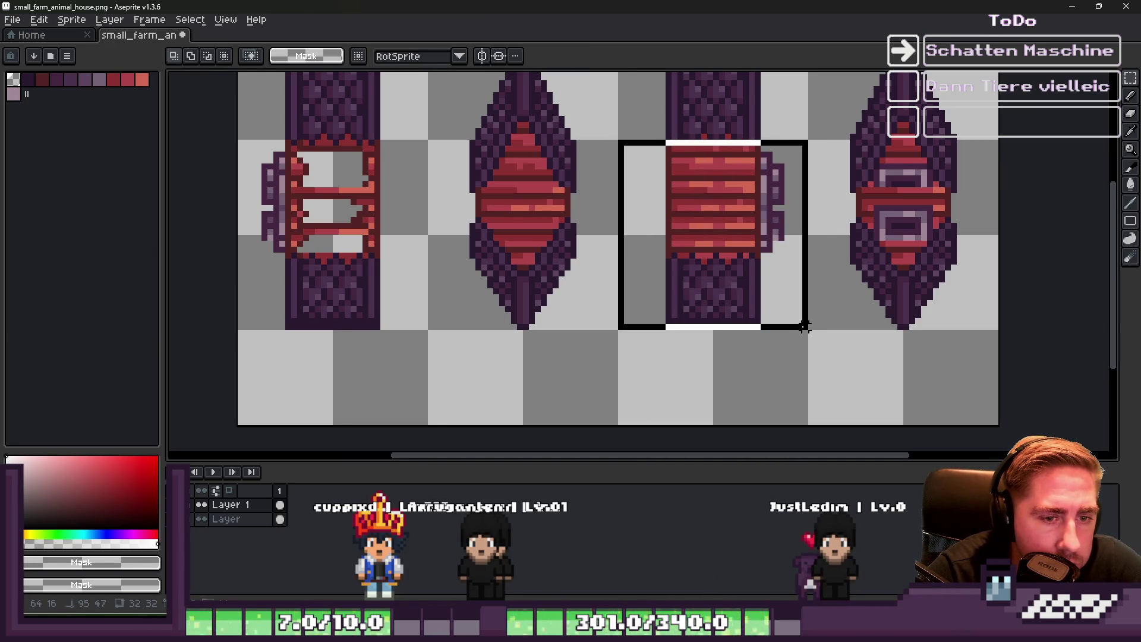
left_click_drag(612, 233, 628, 235)
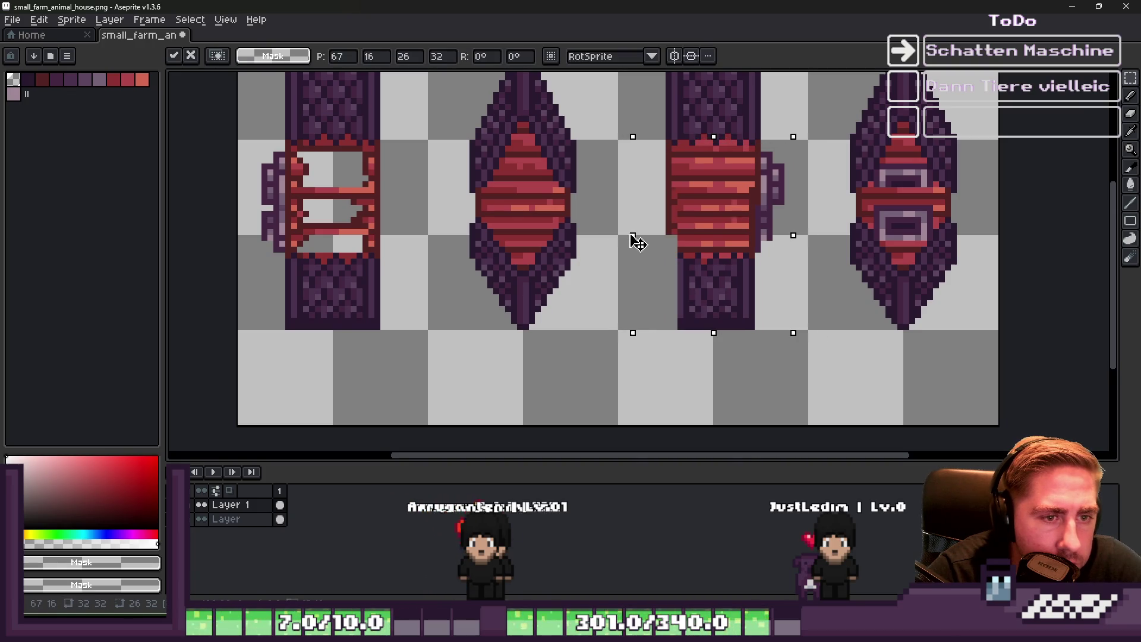
key("Return")
left_click(818, 155)
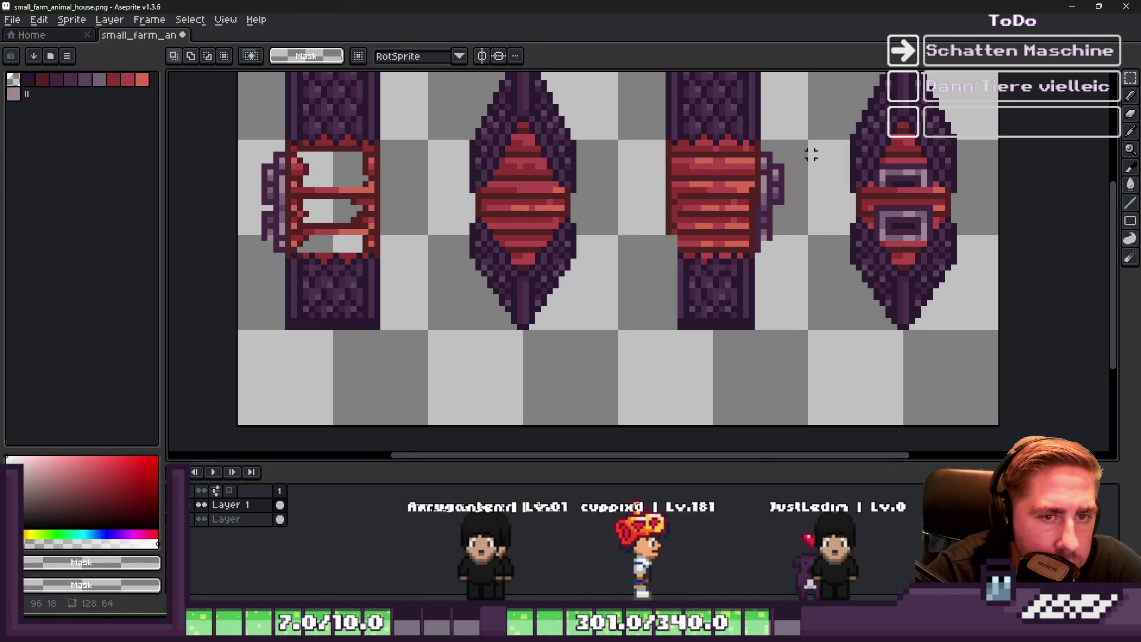
left_click_drag(811, 155, 1001, 380)
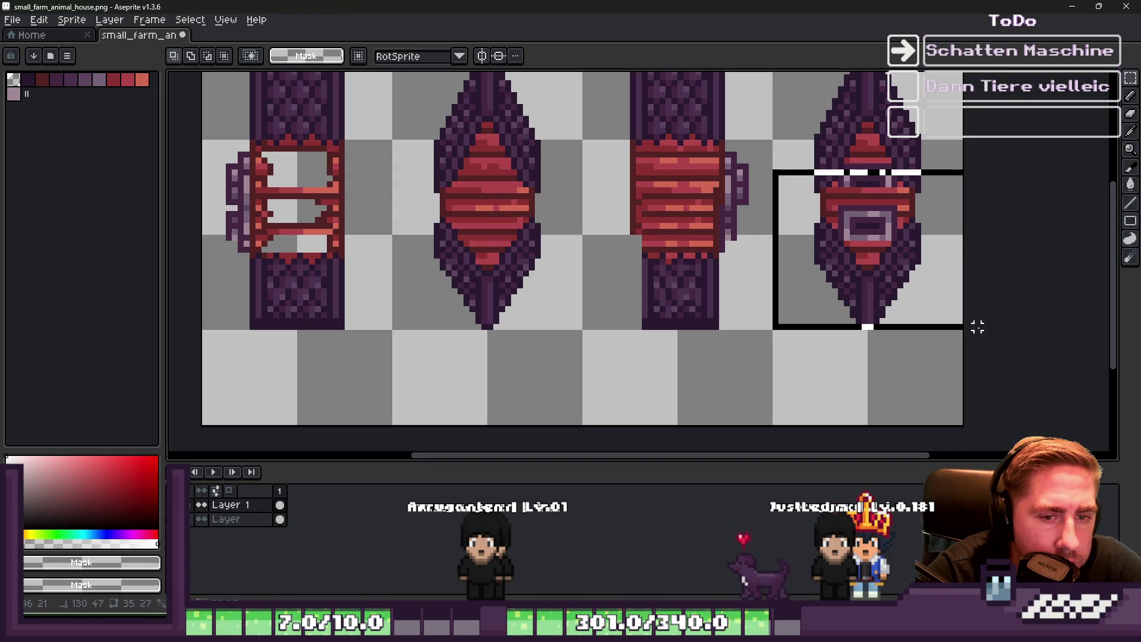
left_click_drag(768, 252, 782, 252)
key("Return")
left_click(918, 293)
Remove the lower reflected halves from the two left houses
scroll(918, 293, "down", 1)
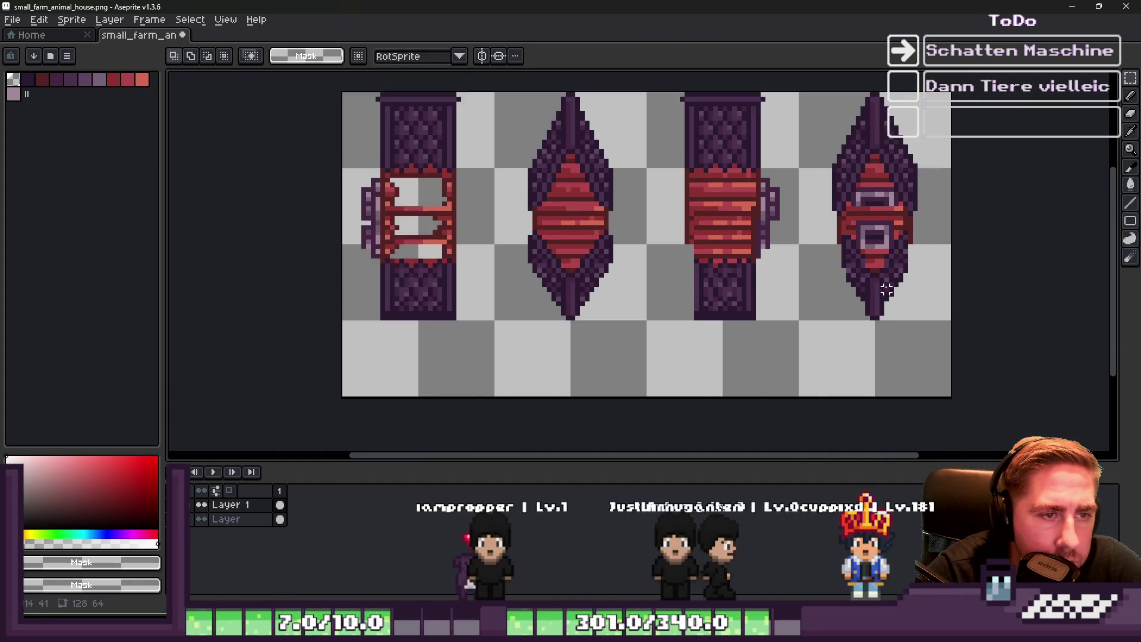
scroll(619, 259, "up", 1)
scroll(635, 215, "down", 1)
left_click_drag(449, 154, 779, 371)
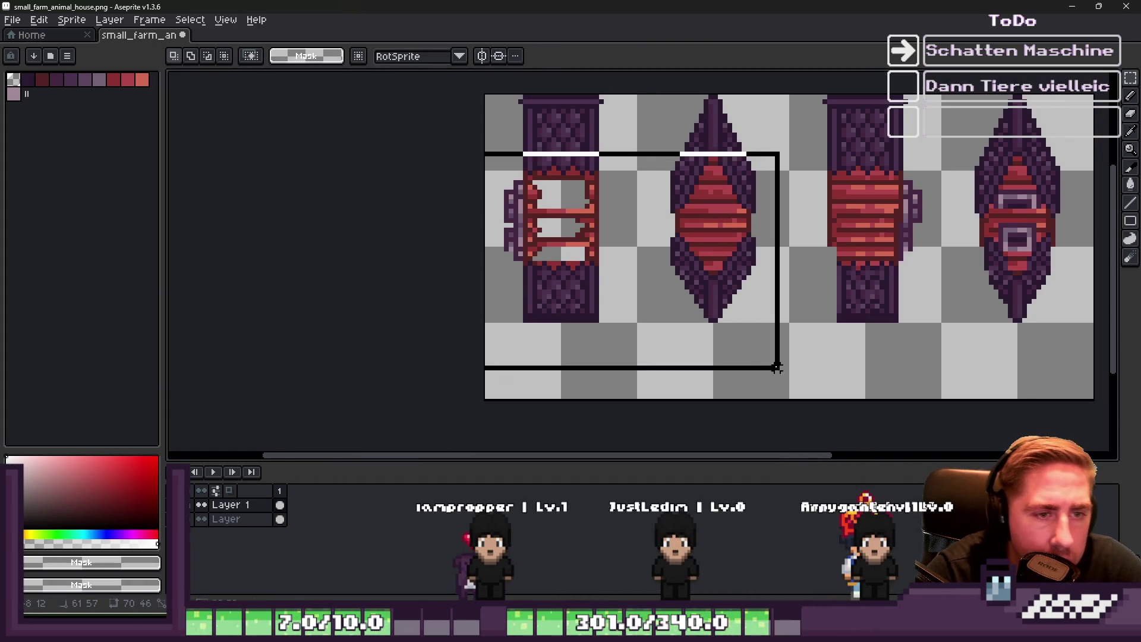
key("ctrl+z")
key("ctrl+z")
scroll(713, 285, "down", 1)
scroll(729, 199, "up", 1)
Try moving the two right houses over the left pair and the middle, cancelling both
left_click_drag(706, 168, 1042, 374)
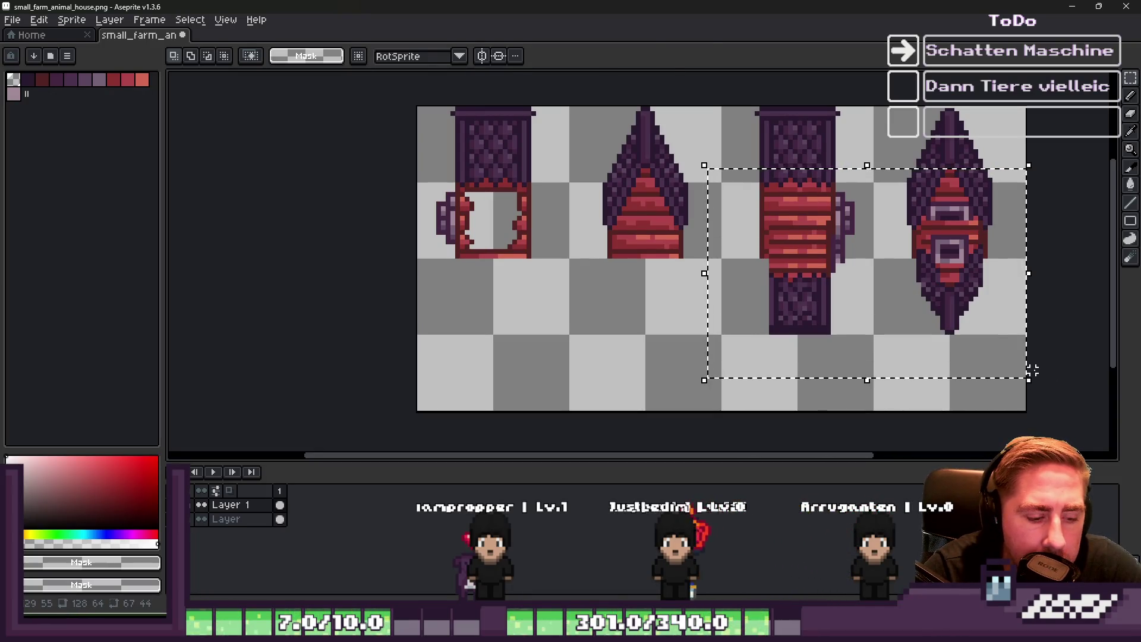
left_click_drag(797, 255, 482, 247)
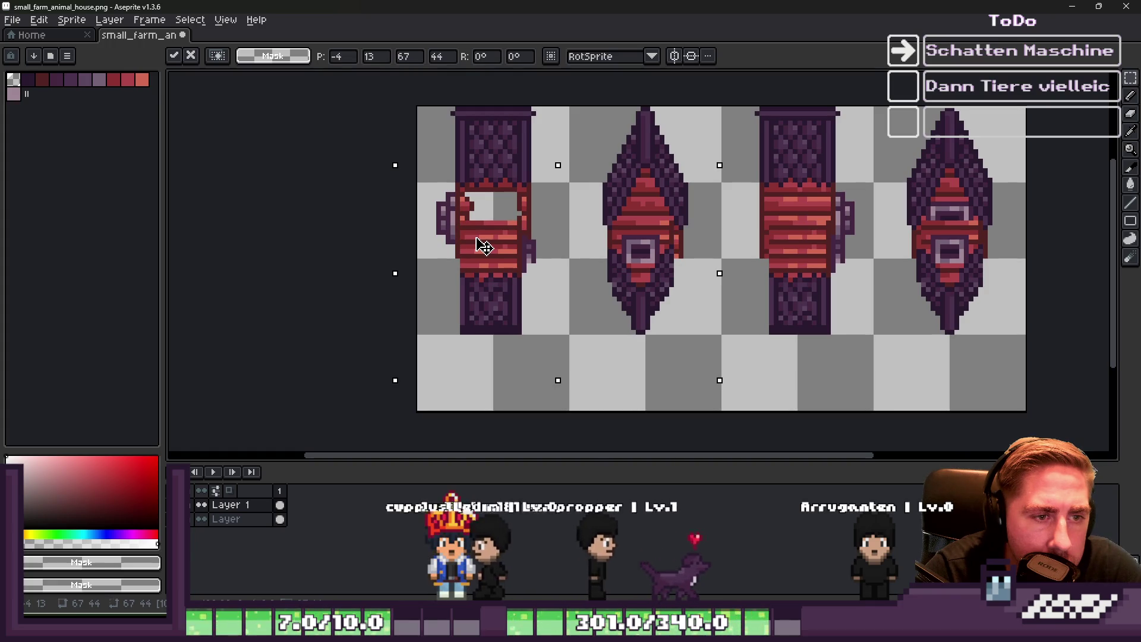
key("Escape")
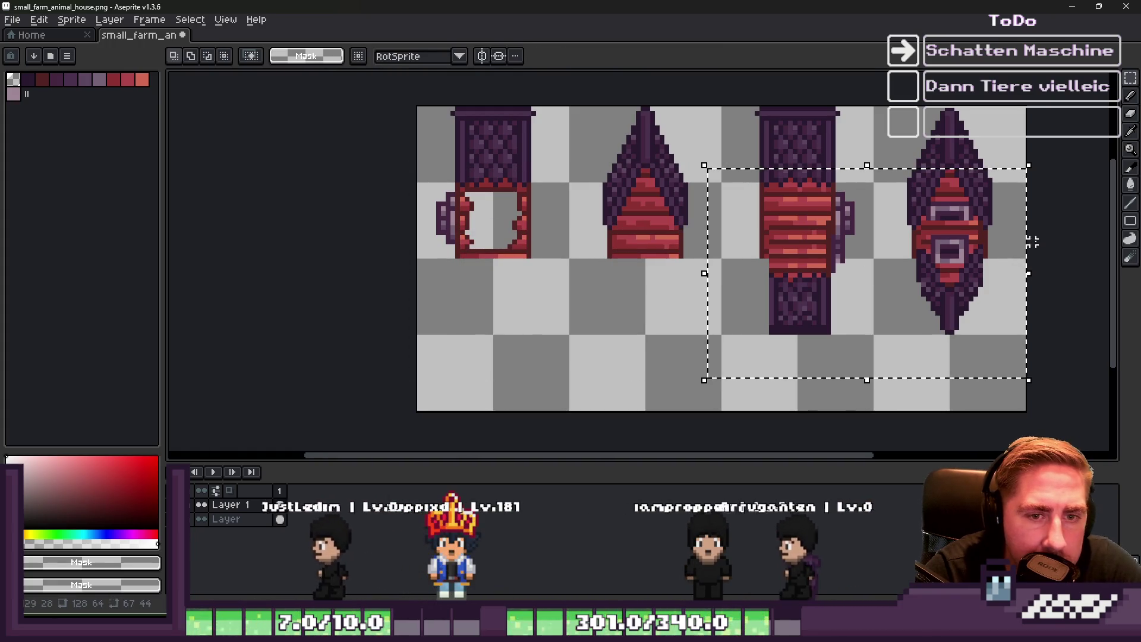
mouse_move(1011, 248)
left_mouse_down()
mouse_move(611, 313)
mouse_move(643, 318)
left_mouse_up()
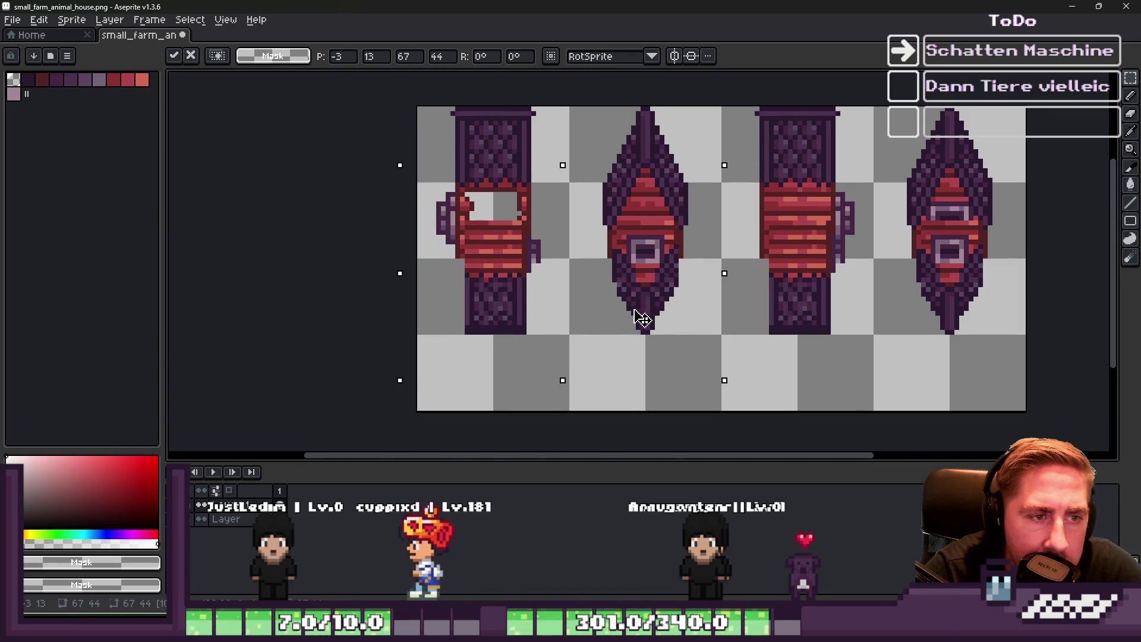
key("Escape")
key("ctrl+d")
Compare layer visibility and leave the upper-house layer named Layer hidden
scroll(1075, 252, "up", 2)
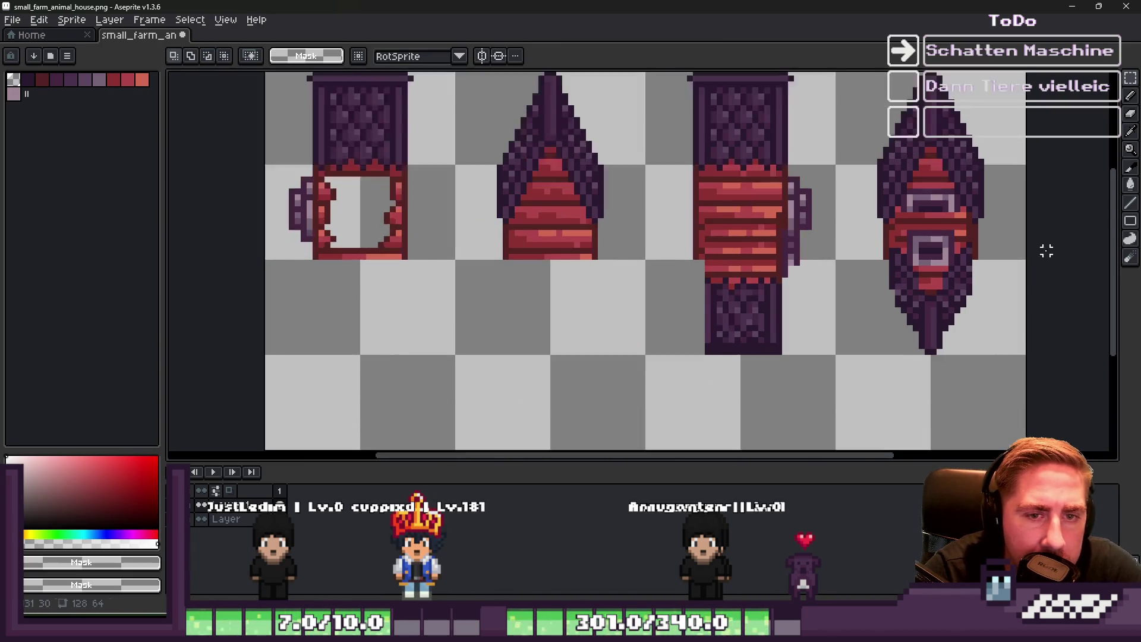
left_click(201, 519)
left_click(200, 519)
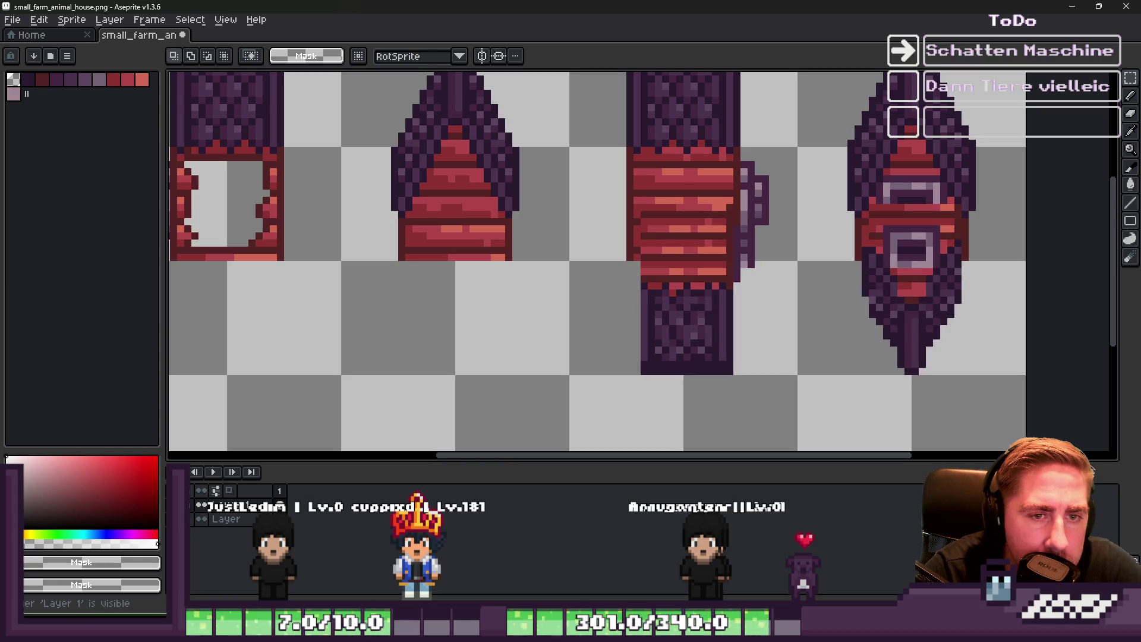
left_click(200, 518)
scroll(903, 252, "up", 1)
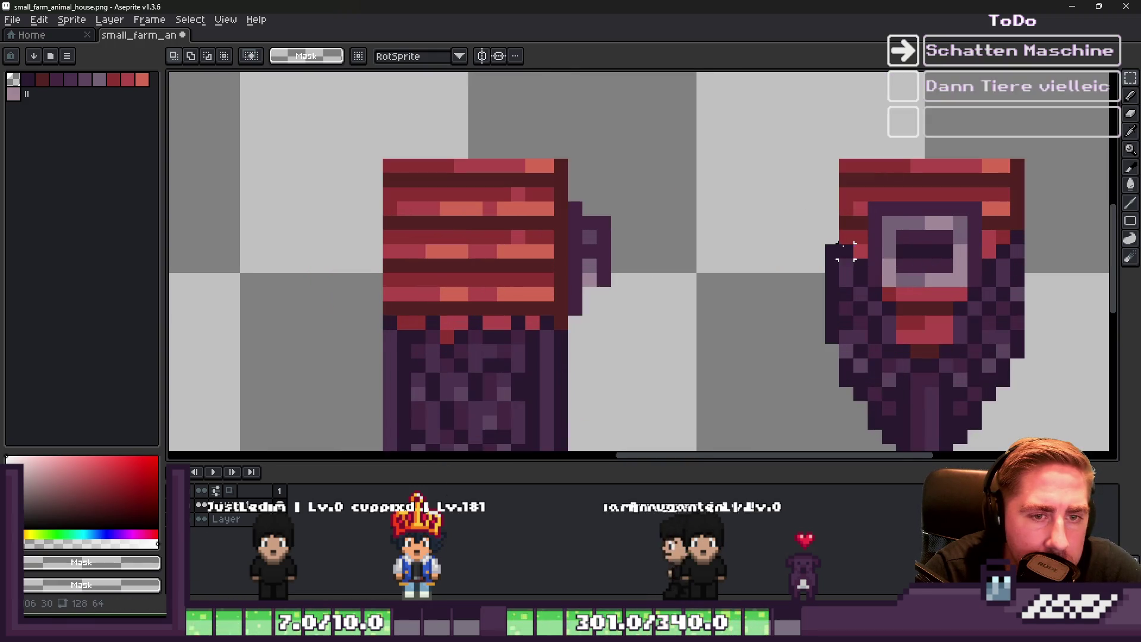
Sample the dark purple outline and fix the left-edge pixels of the rightmost house
key("b")
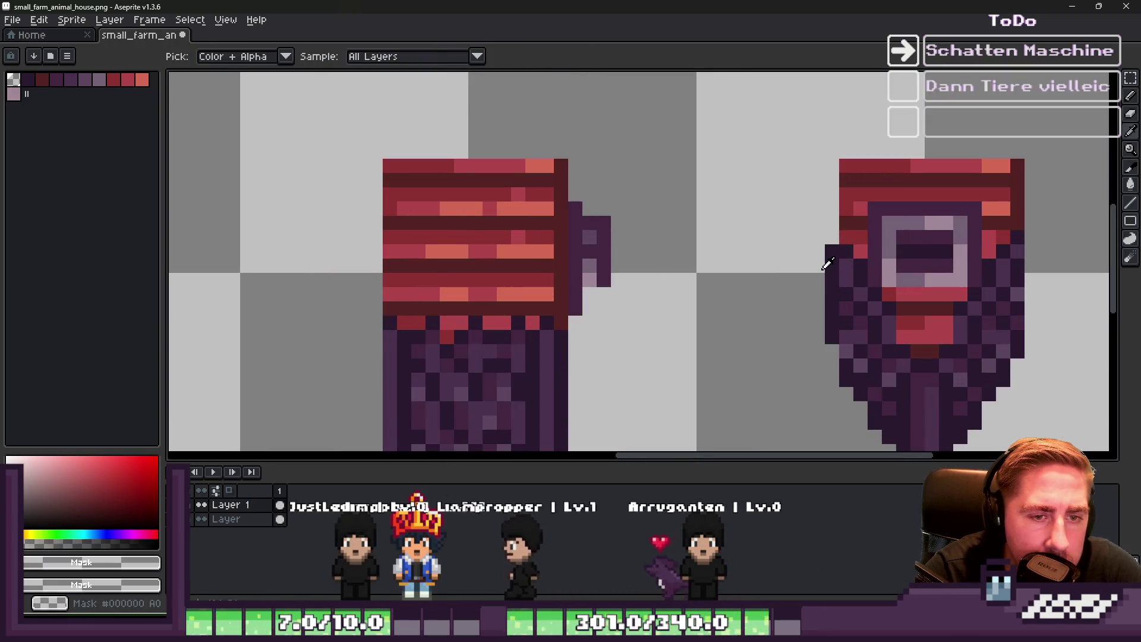
left_click(833, 240, "alt")
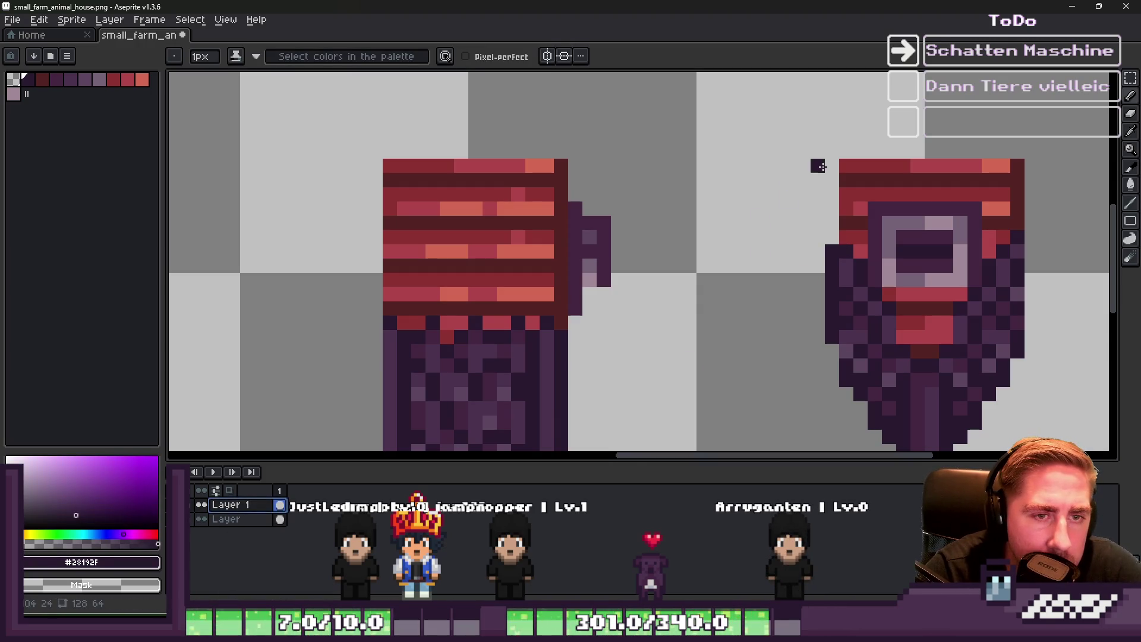
key("ctrl+z")
key("ctrl+z")
key("ctrl+z")
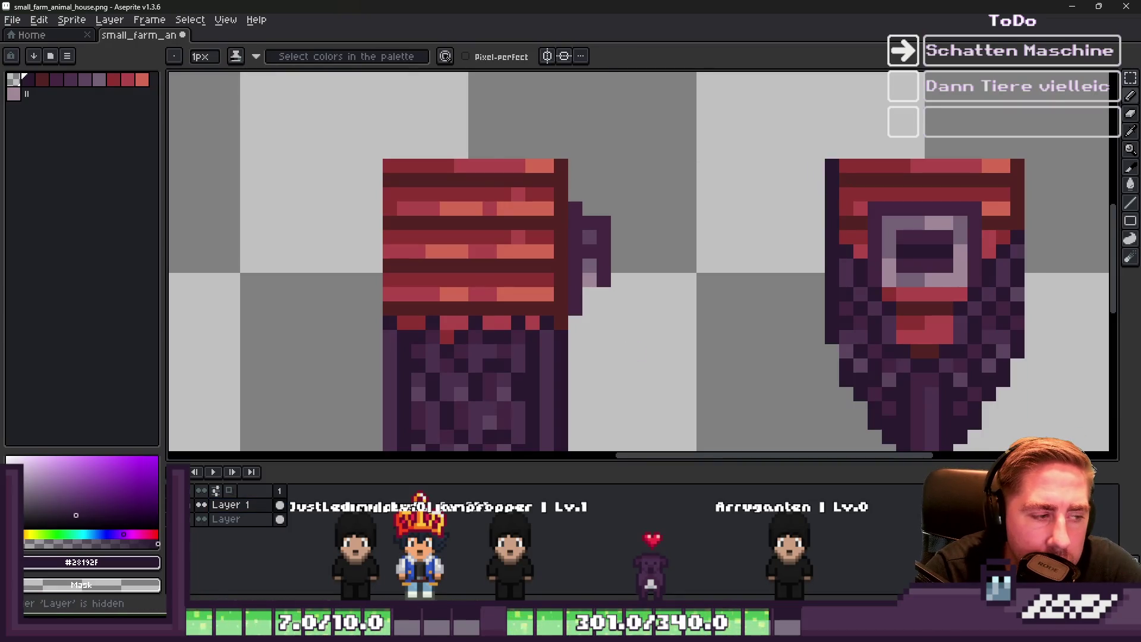
scroll(537, 283, "down", 2)
scroll(537, 283, "up", 3)
scroll(689, 217, "down", 3)
Copy the right house's lower piece under the left house and commit it
key("m")
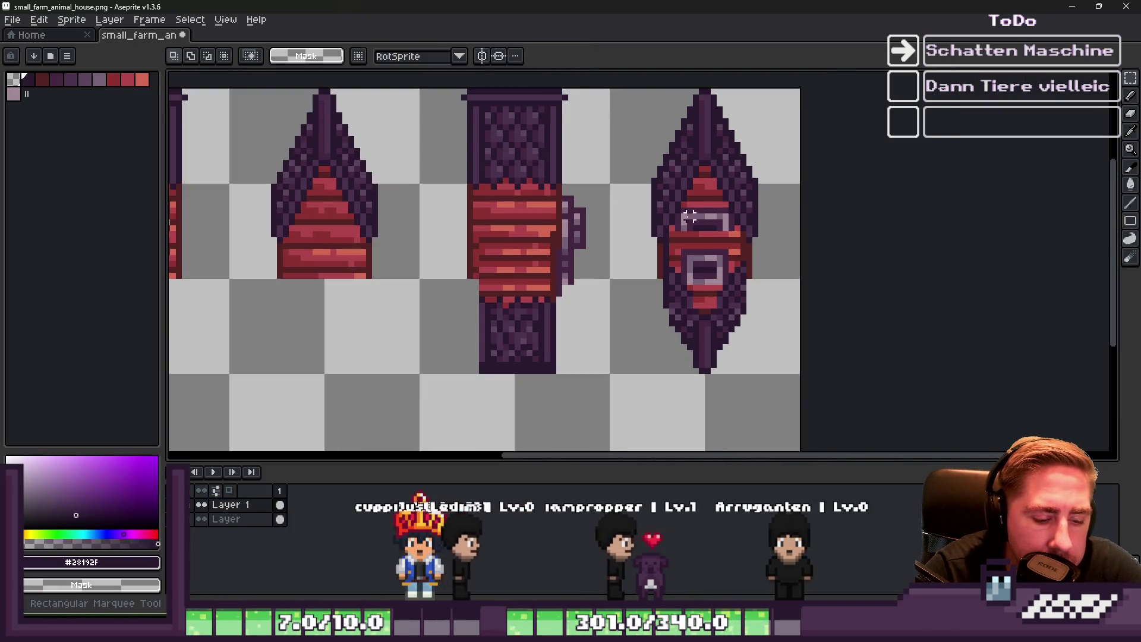
scroll(689, 217, "up", 1)
left_click_drag(626, 192, 829, 433)
left_click_drag(741, 324, 287, 359)
key("Return")
Copy the third house's lower piece under the first house and commit it
left_click_drag(355, 325, 650, 308)
mouse_move(726, 117)
left_mouse_down()
mouse_move(942, 412)
mouse_move(932, 428)
left_mouse_up()
mouse_move(830, 293)
left_mouse_down()
mouse_move(349, 326)
mouse_move(363, 331)
left_mouse_up()
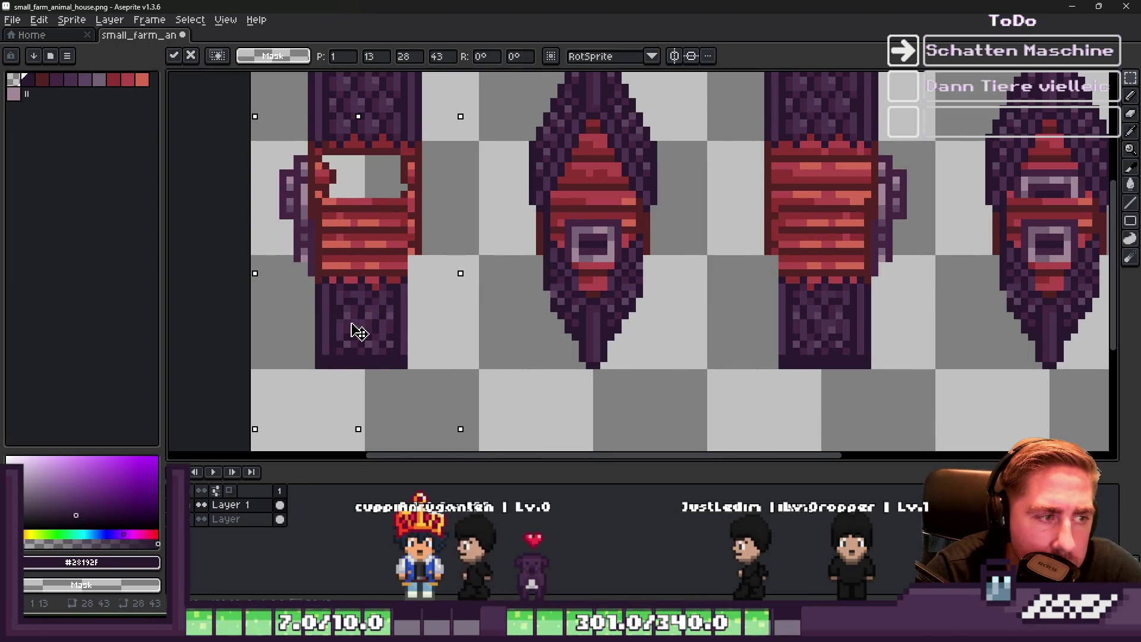
key("Return")
left_click(425, 316)
scroll(425, 315, "down", 1)
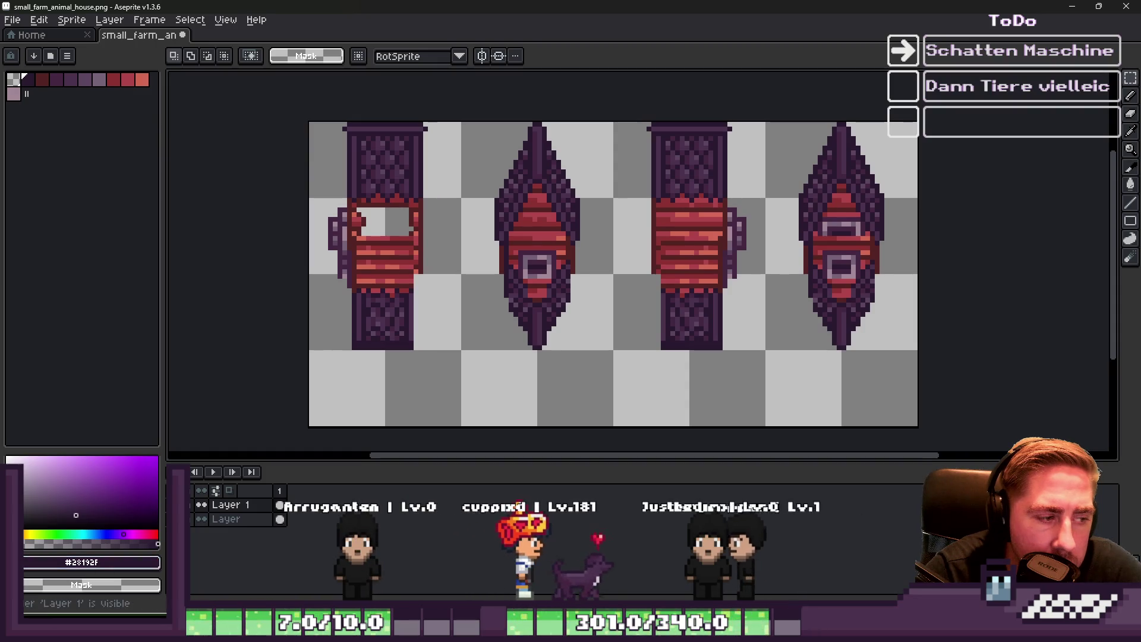
left_click_drag(277, 184, 1004, 389)
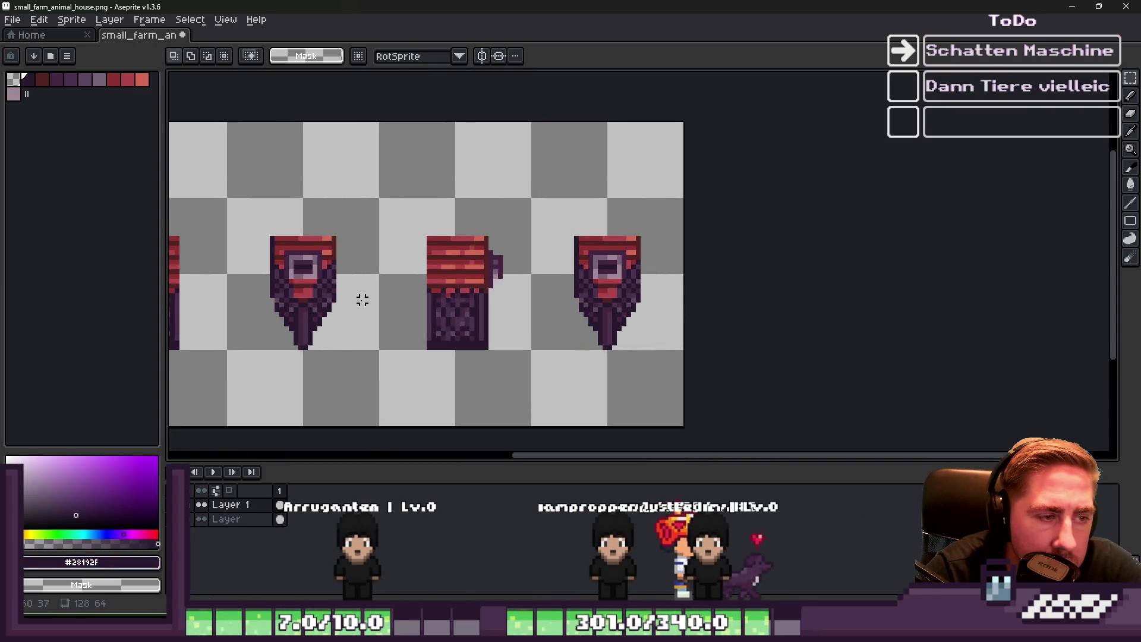
Select all four red-striped reflection shapes with Color Range at raised tolerance
left_click(449, 261, "alt")
left_click(204, 20)
left_click(190, 89)
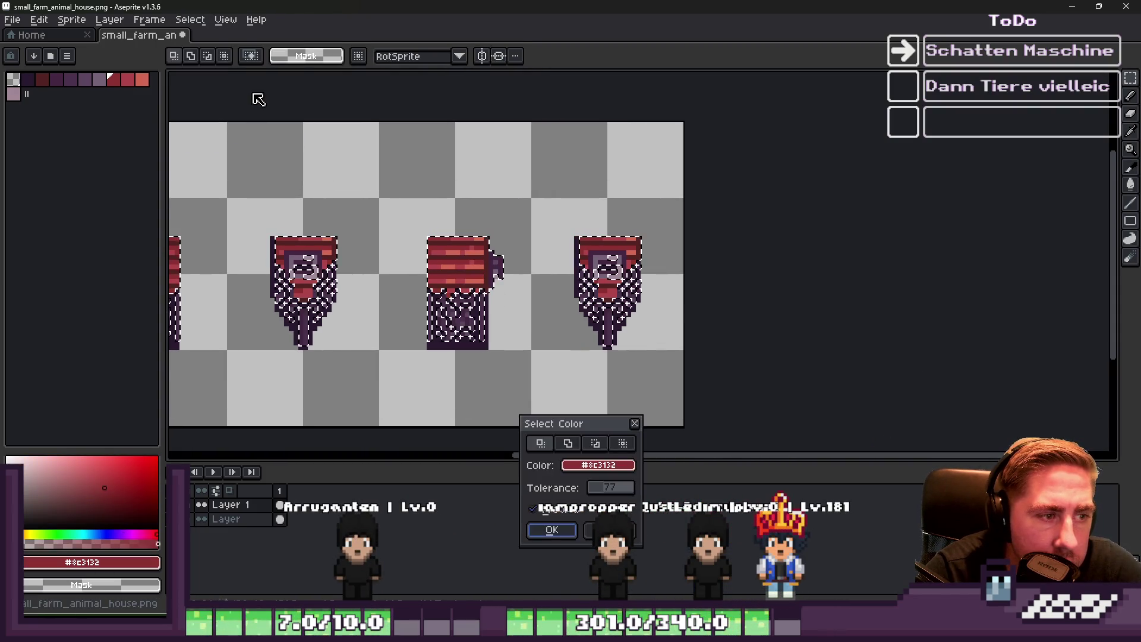
key("Return")
left_click(190, 20)
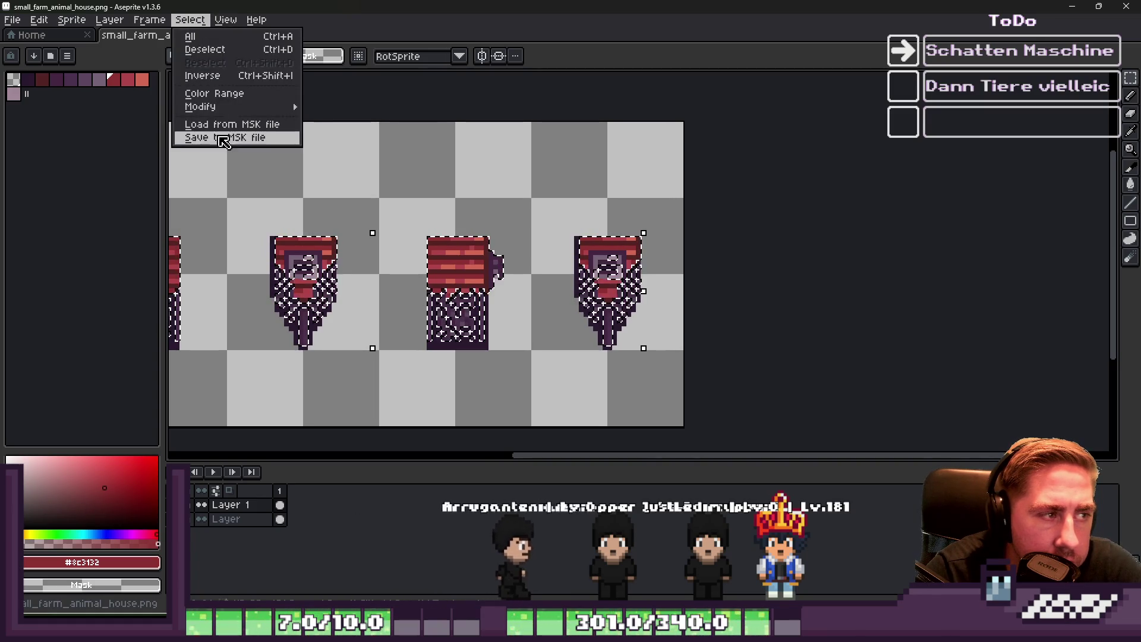
left_click(190, 89)
left_click(613, 487)
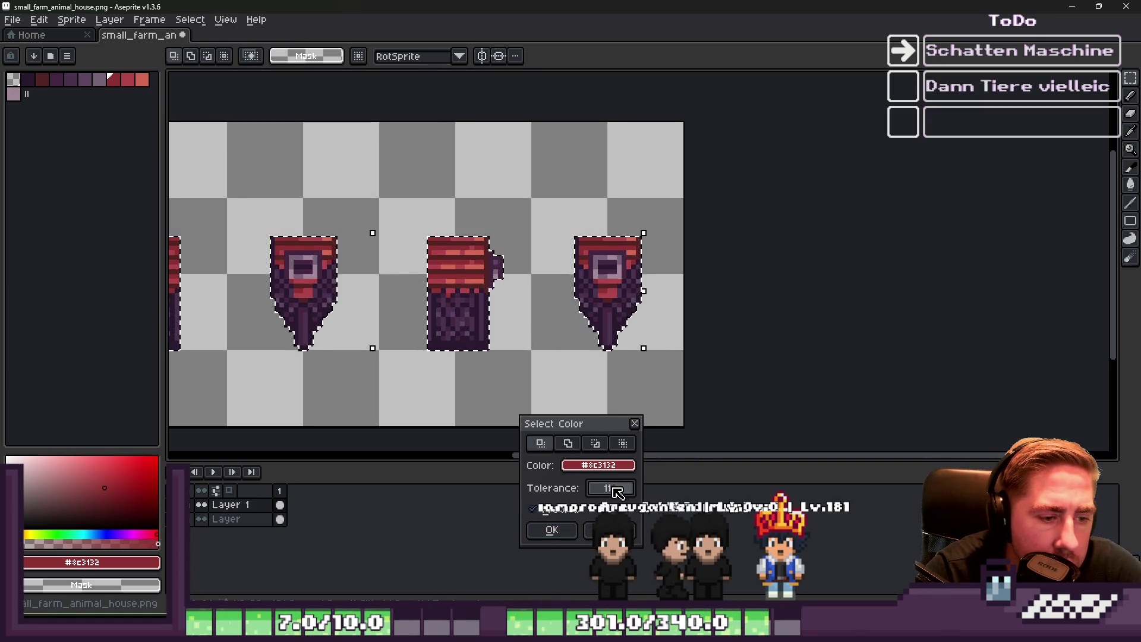
left_click(552, 530)
scroll(560, 265, "down", 1)
key("e")
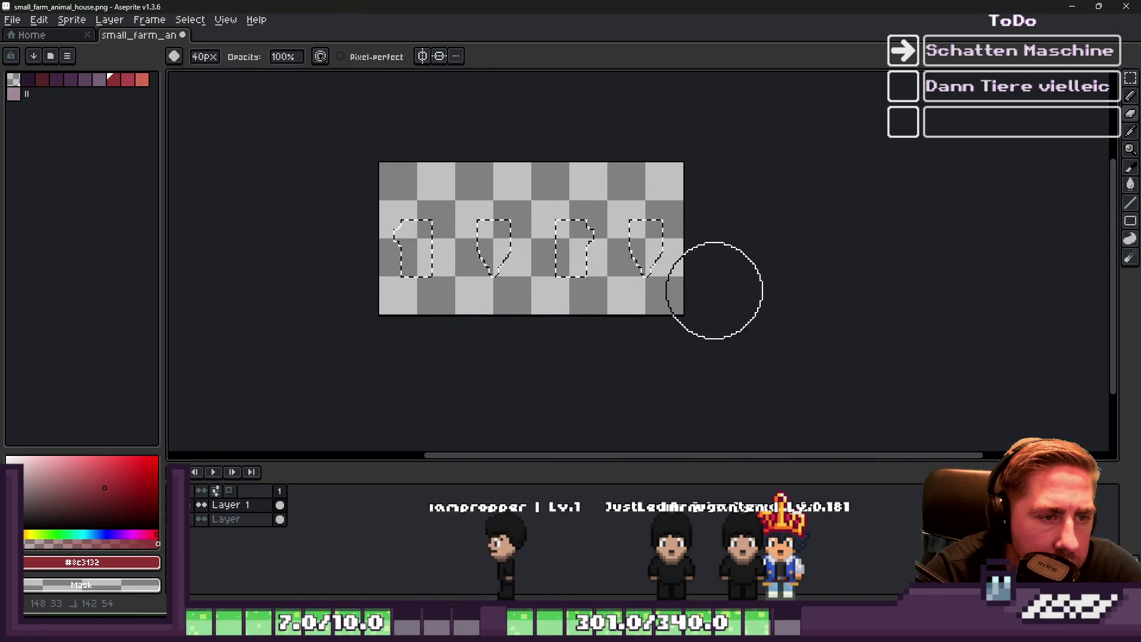
Load Aseprite's default palette and pick its translucent gray for the shadows
left_click(67, 56)
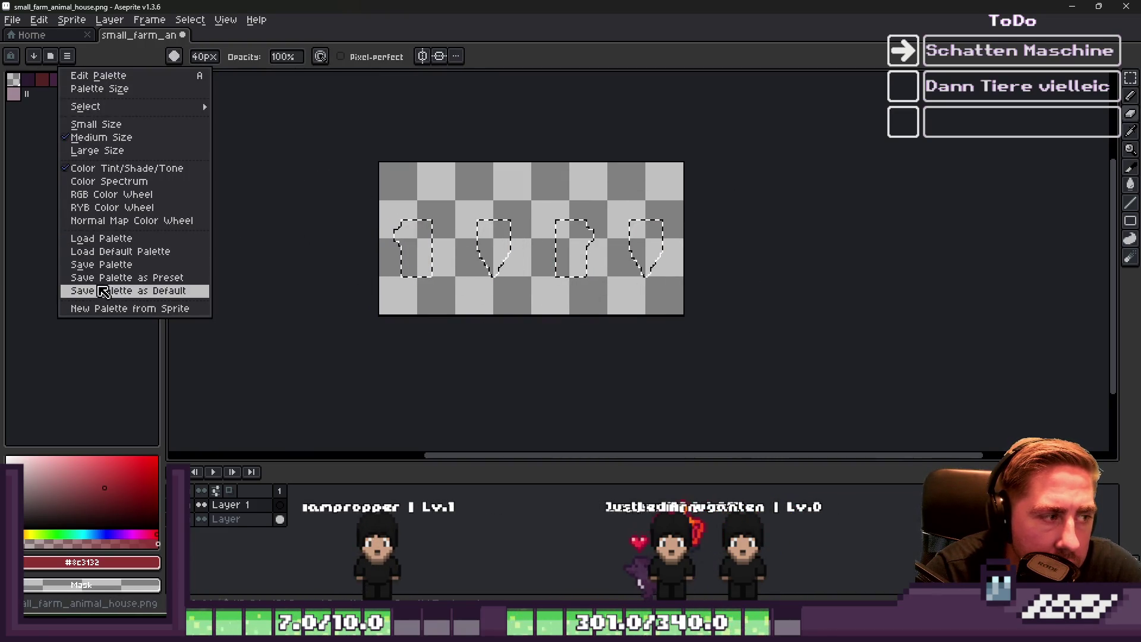
left_click(131, 54)
left_click(72, 57)
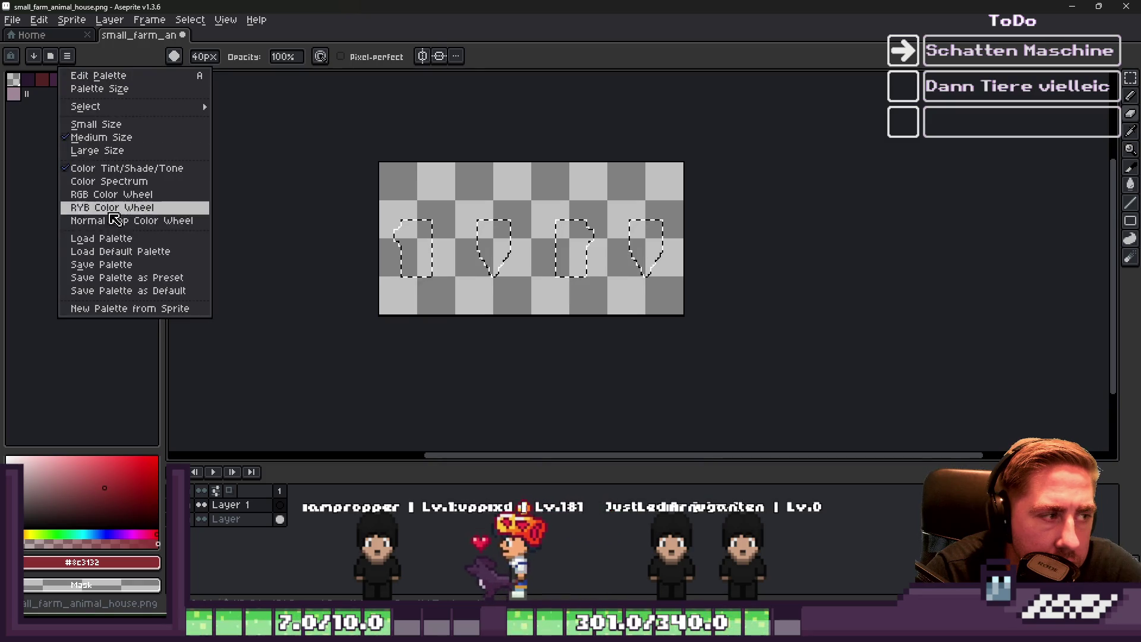
left_click(111, 254)
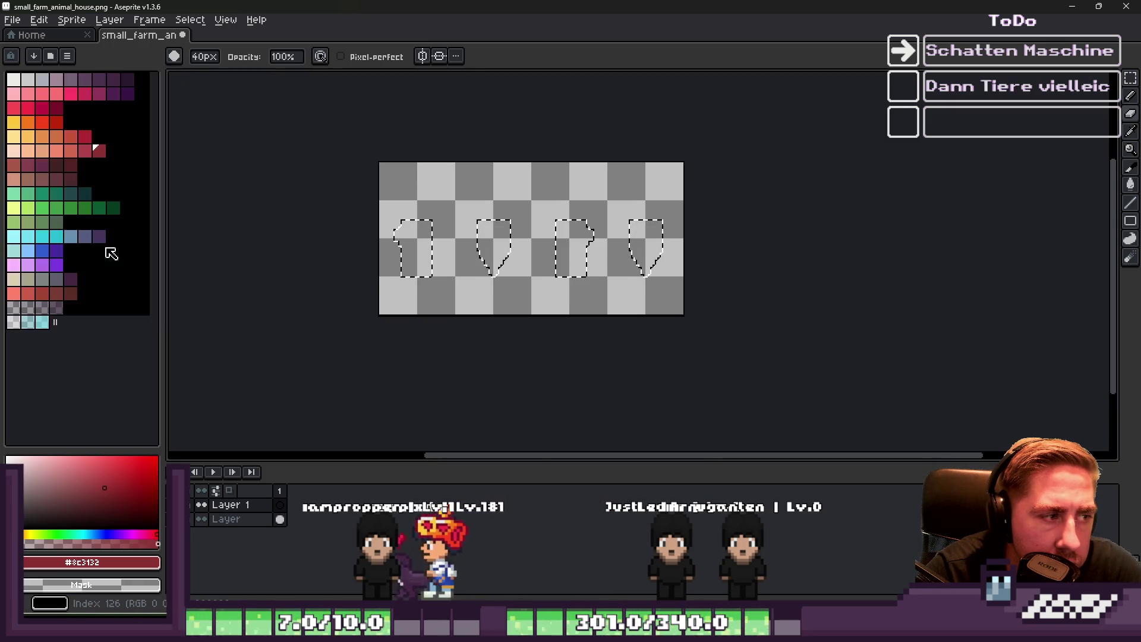
left_click(47, 308)
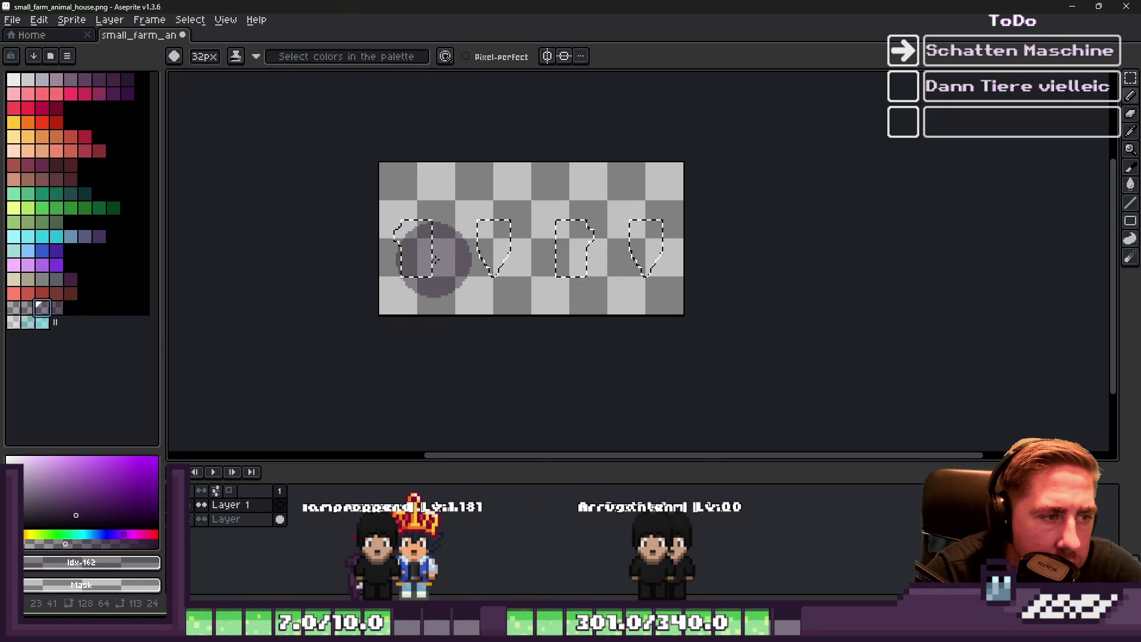
scroll(315, 238, "up", 1)
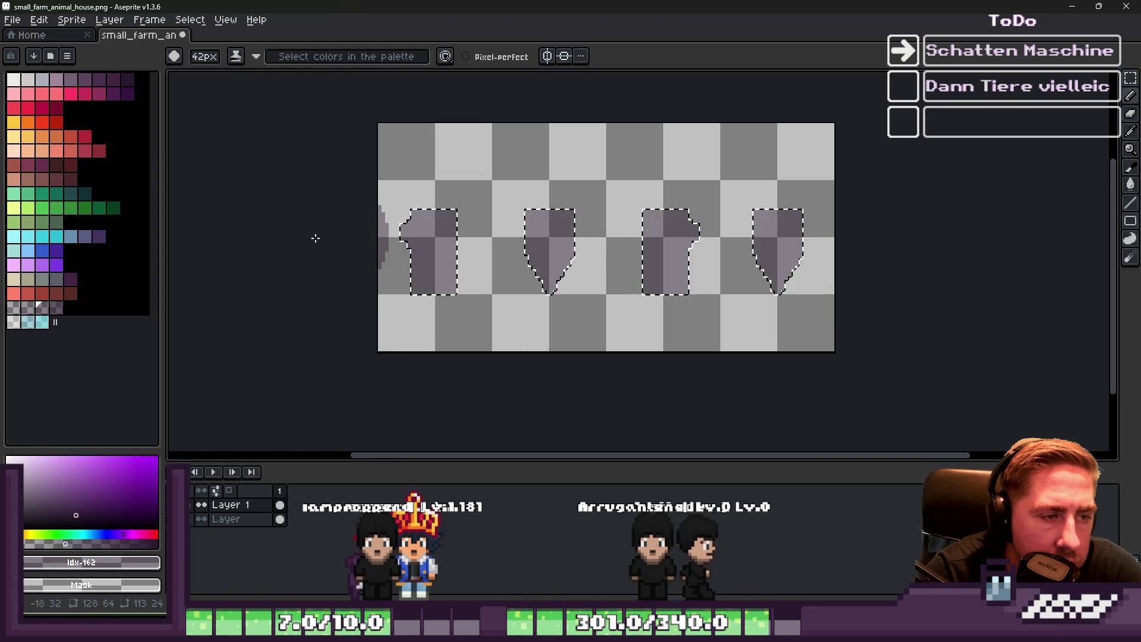
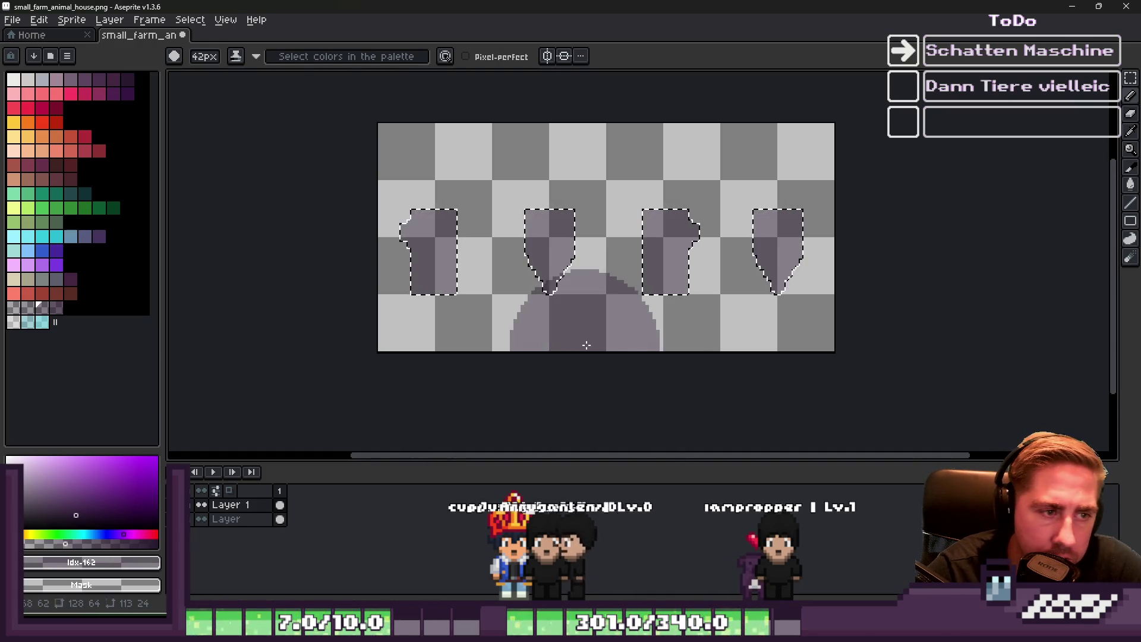
Ring the whole canvas's shadow shapes with two outlines in palette index 161, then two in index 160
scroll(428, 184, "up", 1)
key("ctrl+a")
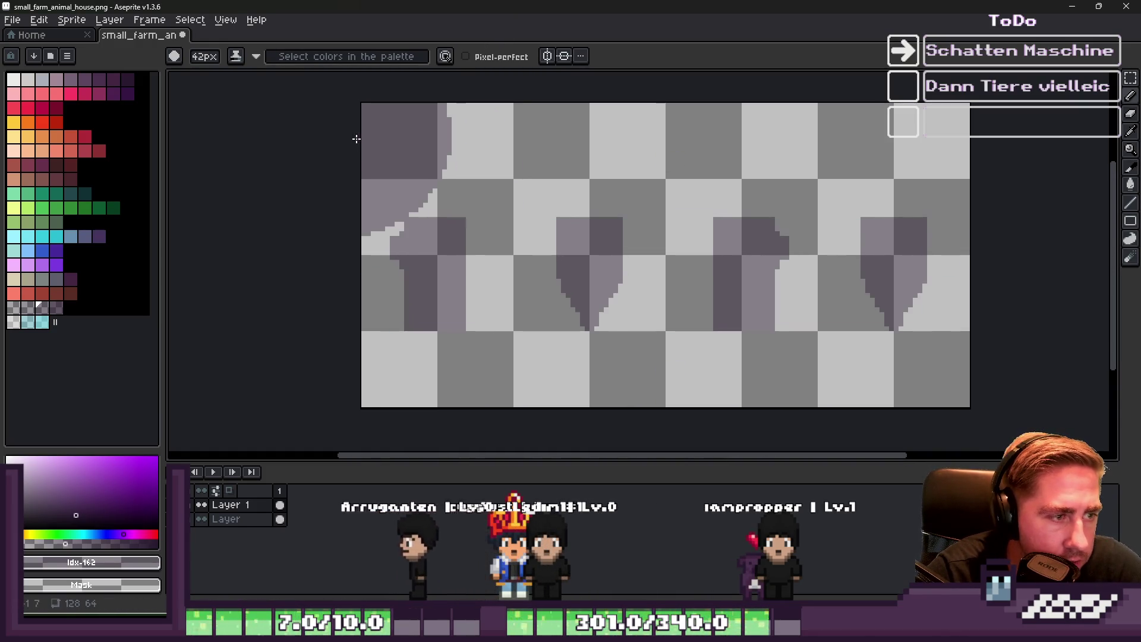
left_click(33, 308)
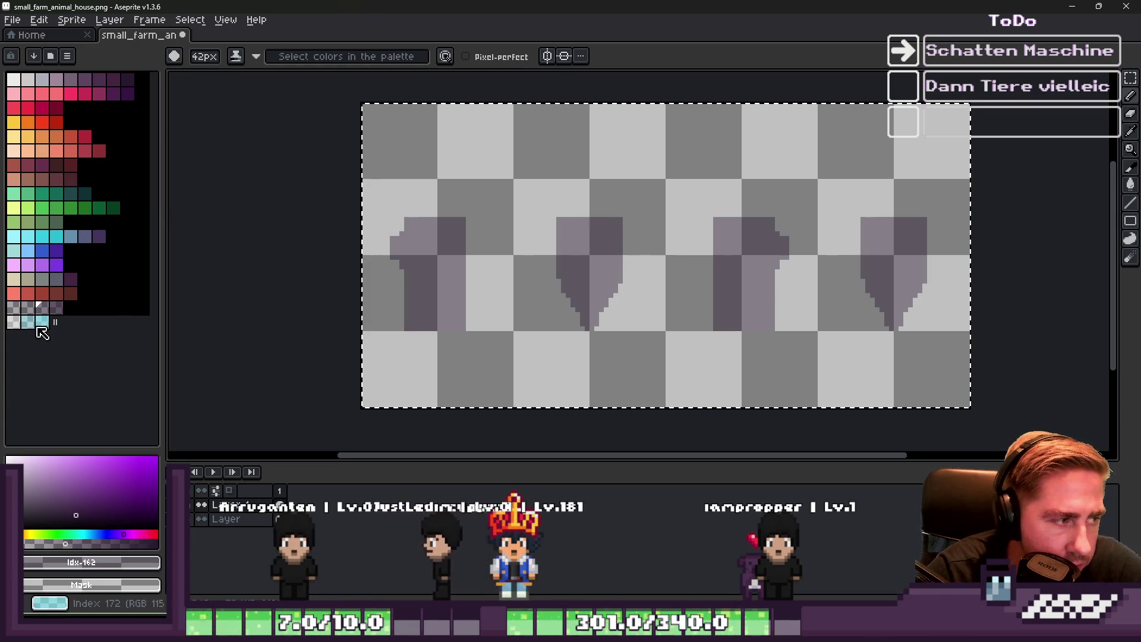
key("shift+o")
key("Return")
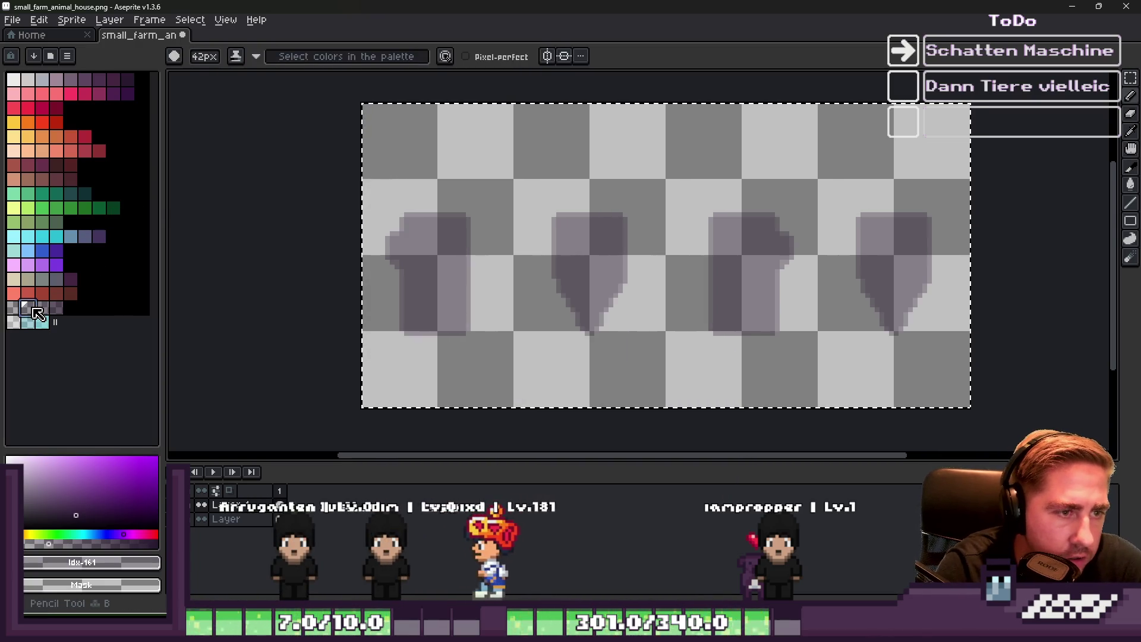
left_click(17, 311)
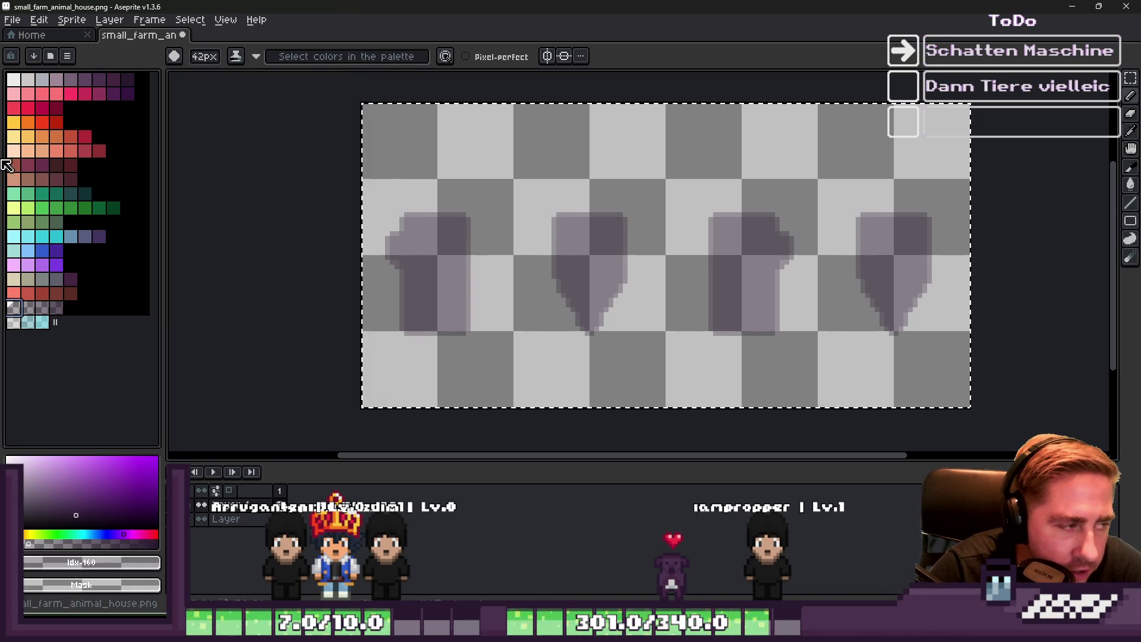
key("shift+o")
key("Return")
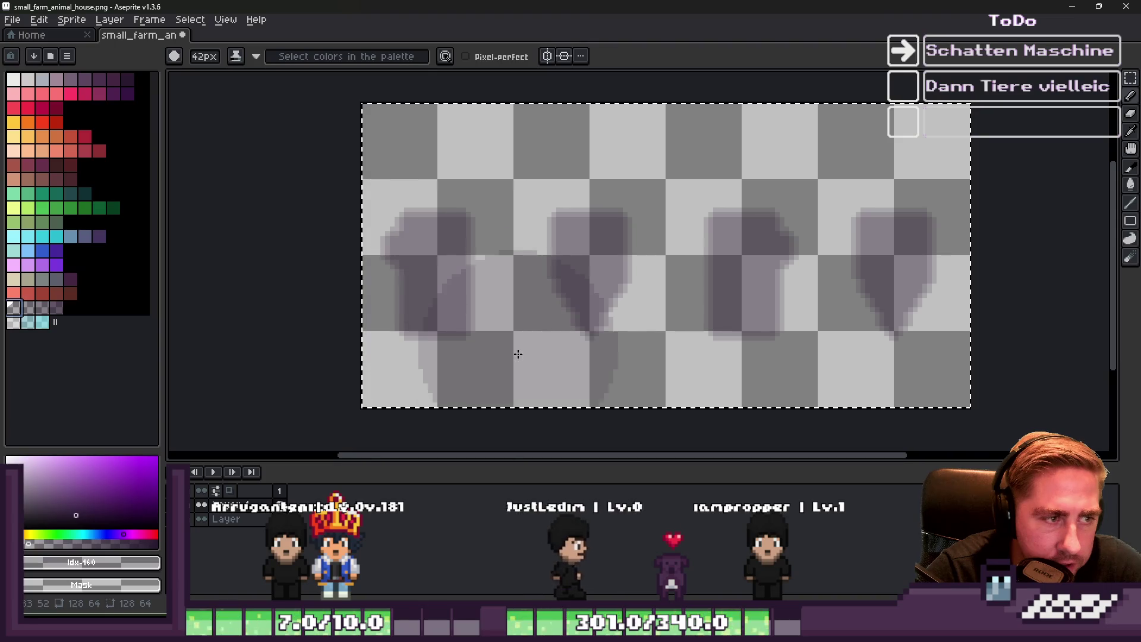
Unhide the red-brick house layer above the shadows
key("v")
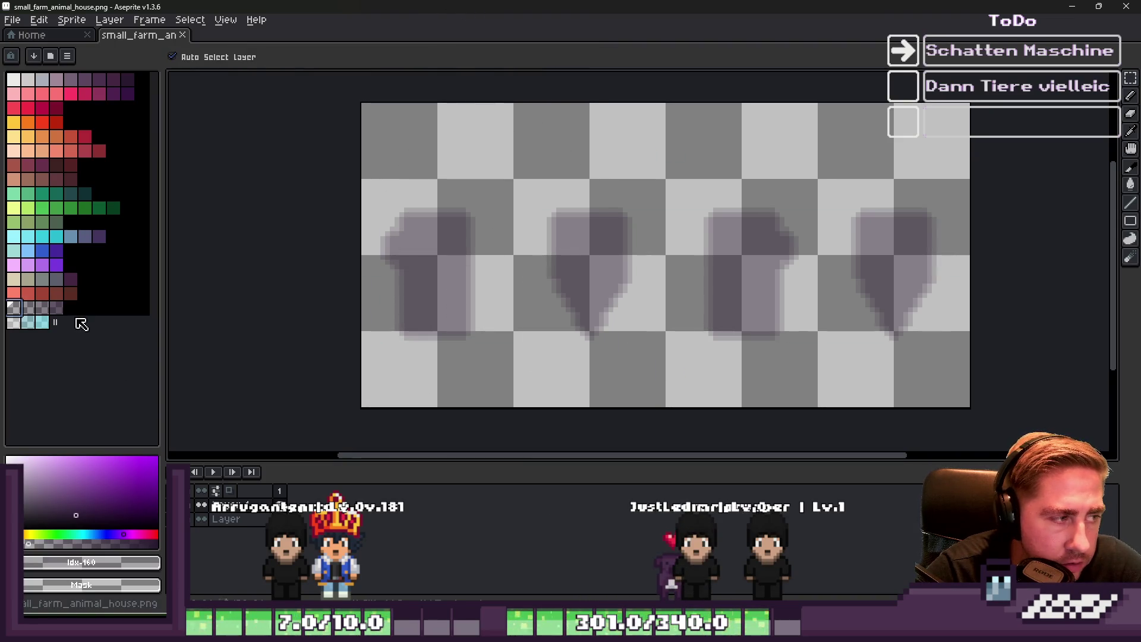
left_click(202, 520)
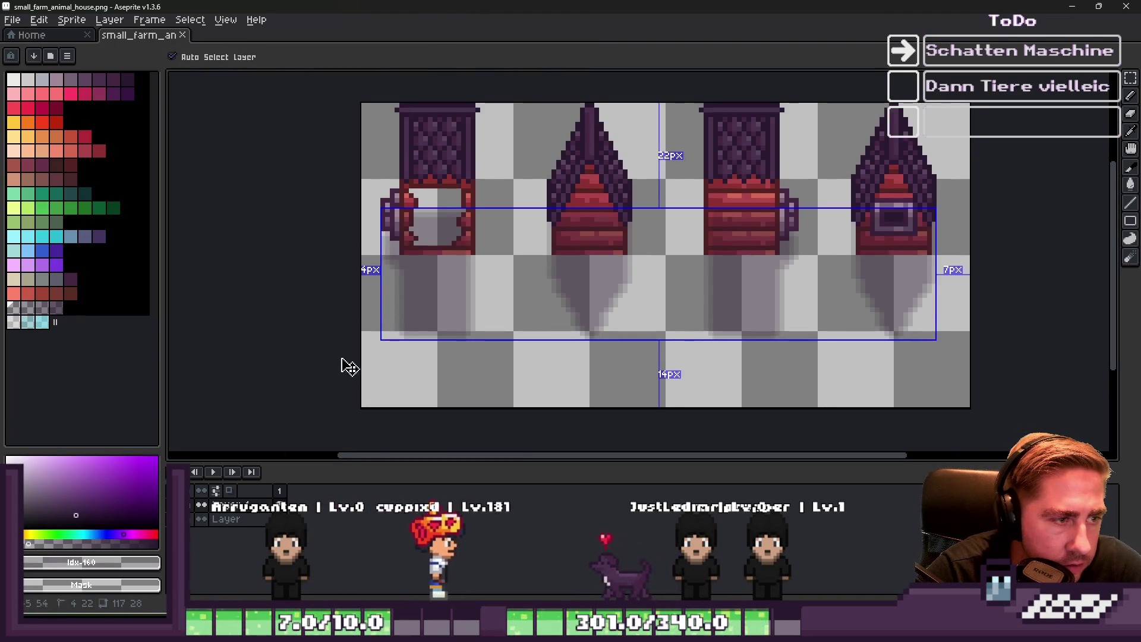
key("b")
scroll(434, 223, "down", 5)
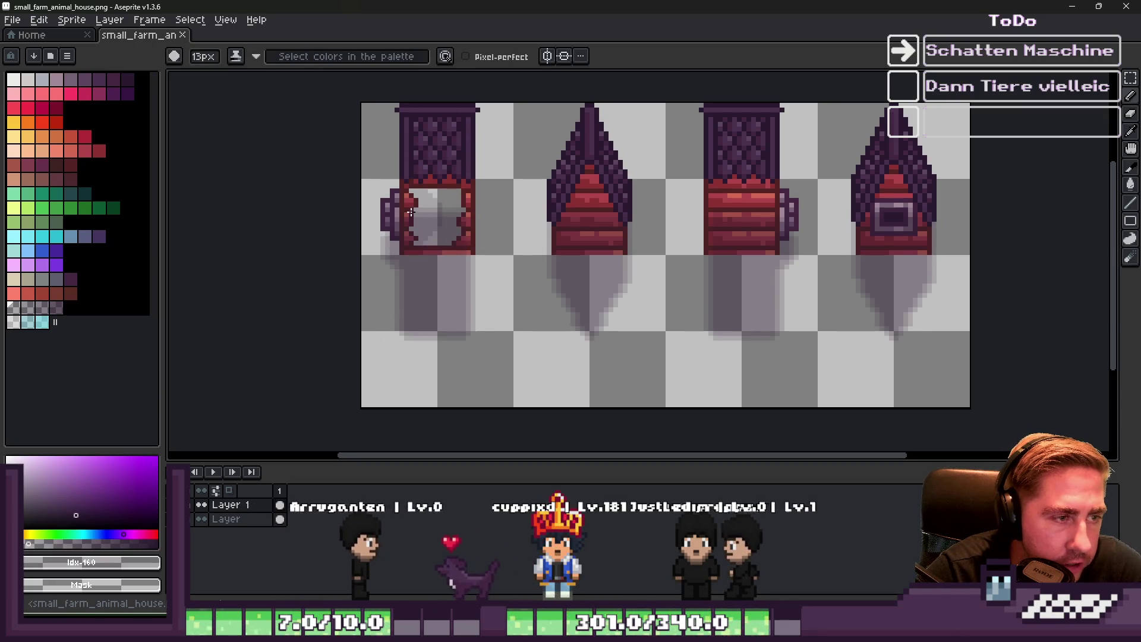
scroll(475, 232, "up", 1)
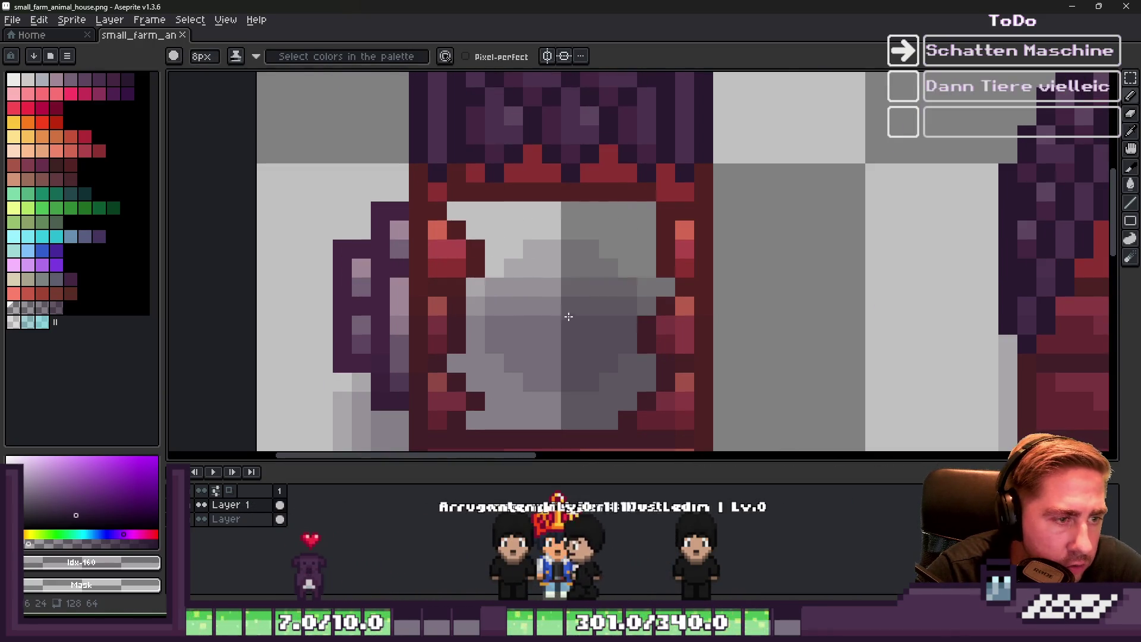
scroll(547, 285, "down", 2)
Erase the left house's window glass and redraw its light areas in grey
left_click(543, 265, "alt")
left_click(553, 226)
scroll(556, 220, "up", 2)
key("ctrl+z")
key("e")
scroll(503, 281, "down", 5)
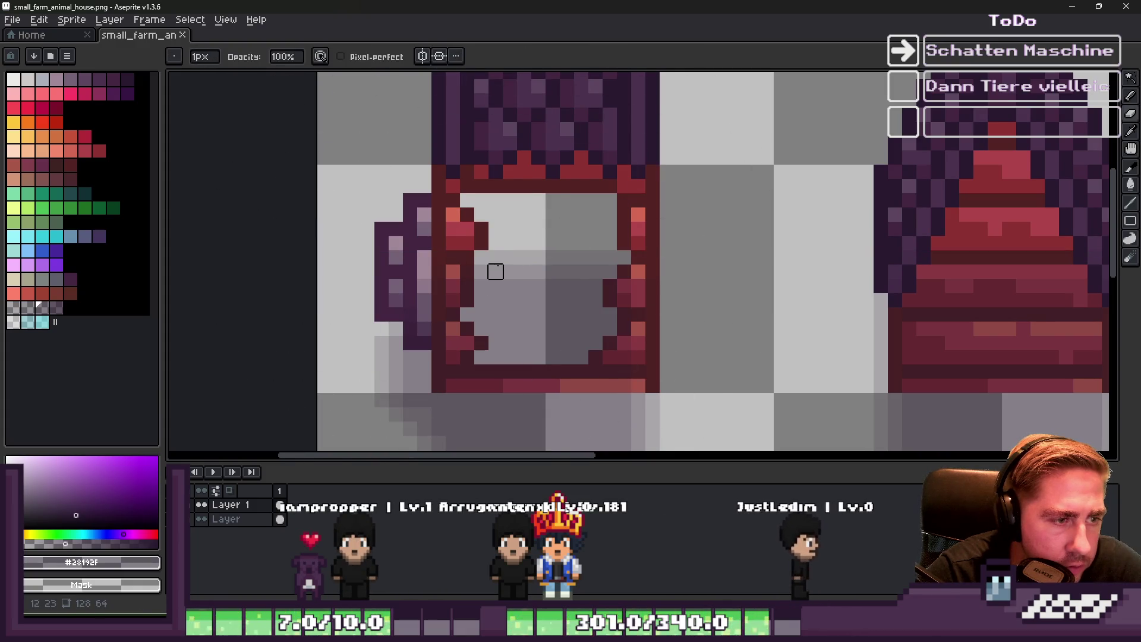
left_click_drag(508, 271, 582, 265)
key("b")
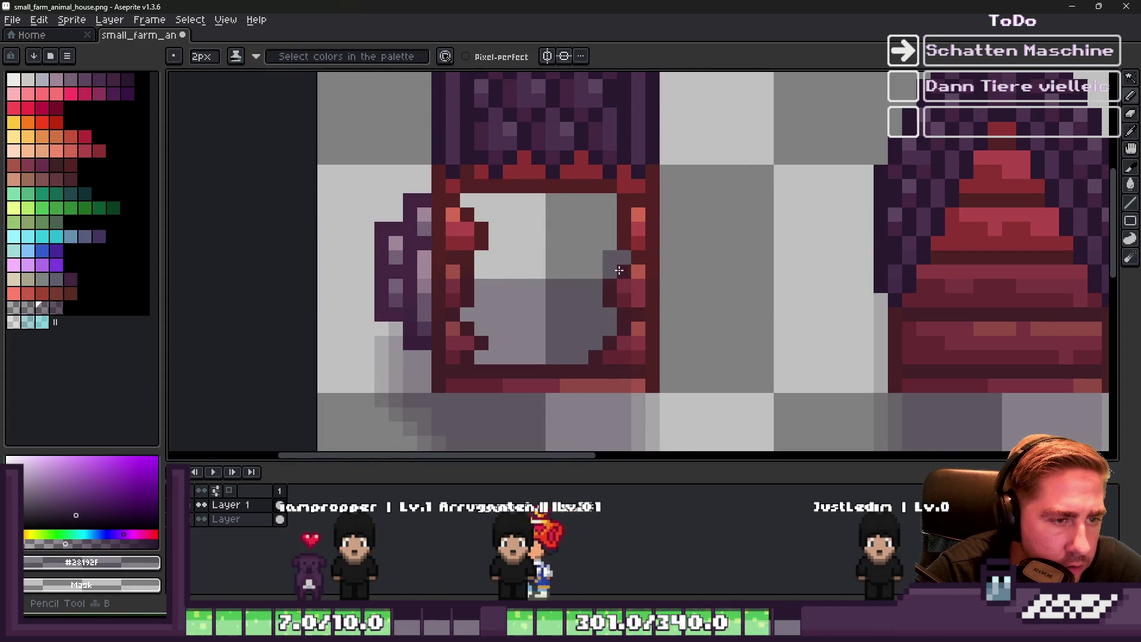
mouse_move(520, 239)
left_mouse_down()
mouse_move(612, 235)
mouse_move(517, 200)
left_mouse_up()
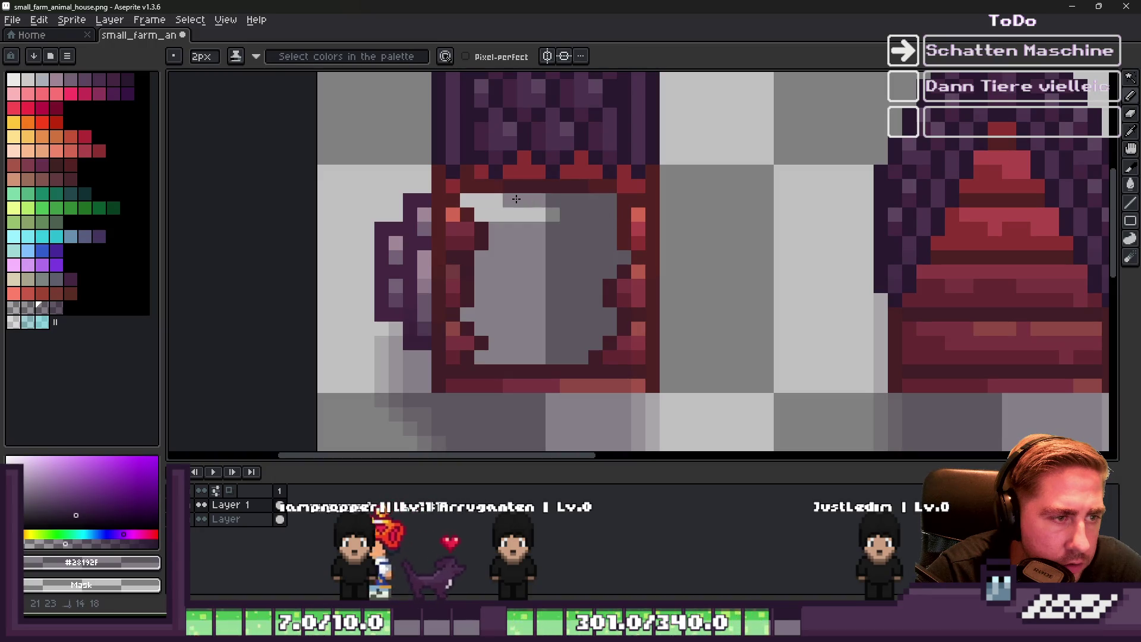
Move Layer 1 below the house layer and zoom out to view the whole sprite
scroll(387, 262, "down", 3)
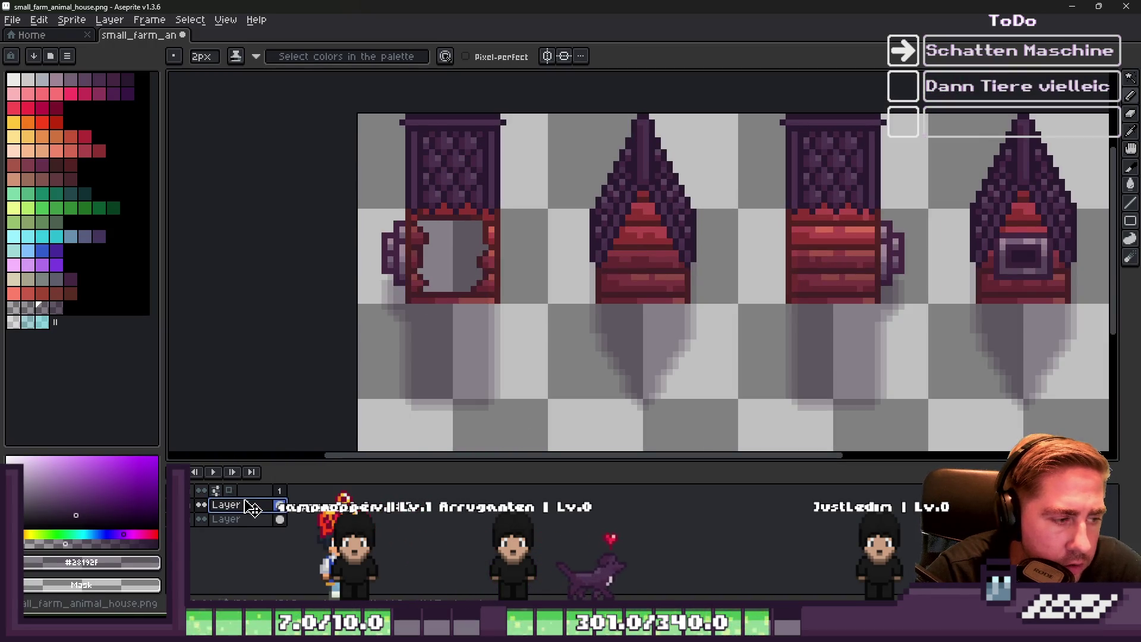
left_click_drag(248, 532, 248, 533)
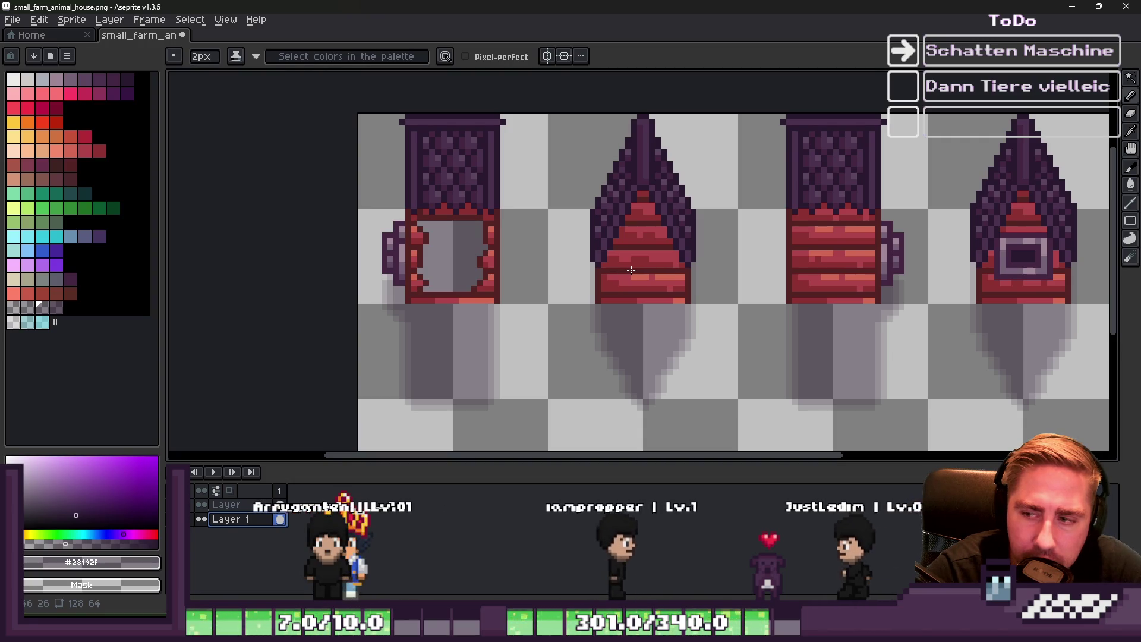
scroll(631, 271, "down", 1)
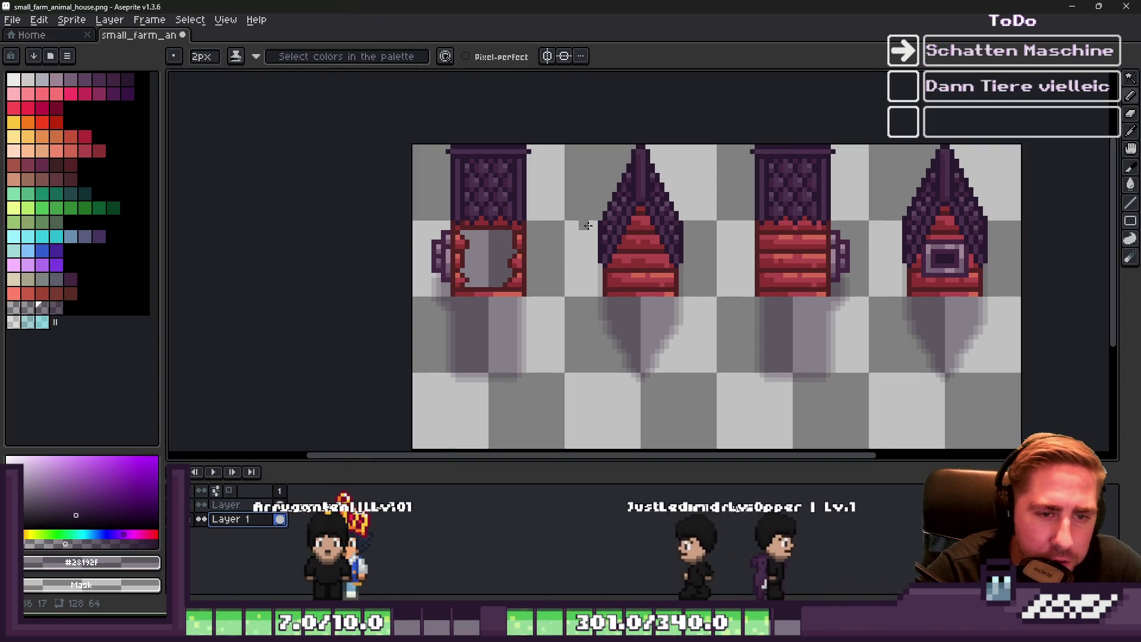
key("minus")
scroll(845, 286, "up", 1)
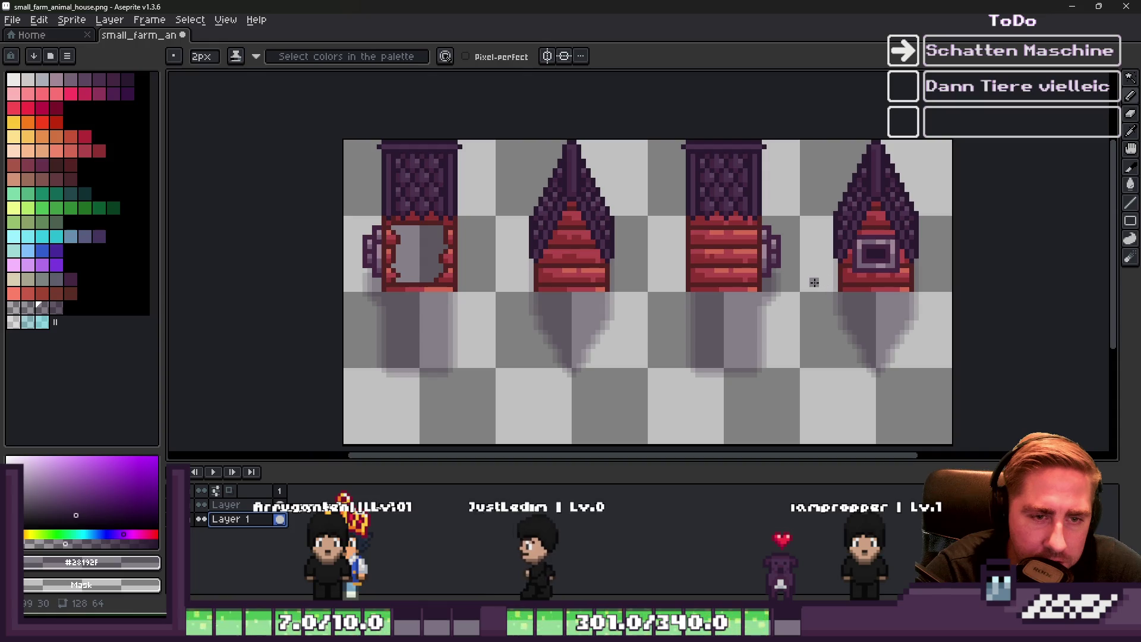
scroll(814, 282, "down", 1)
scroll(471, 277, "up", 1)
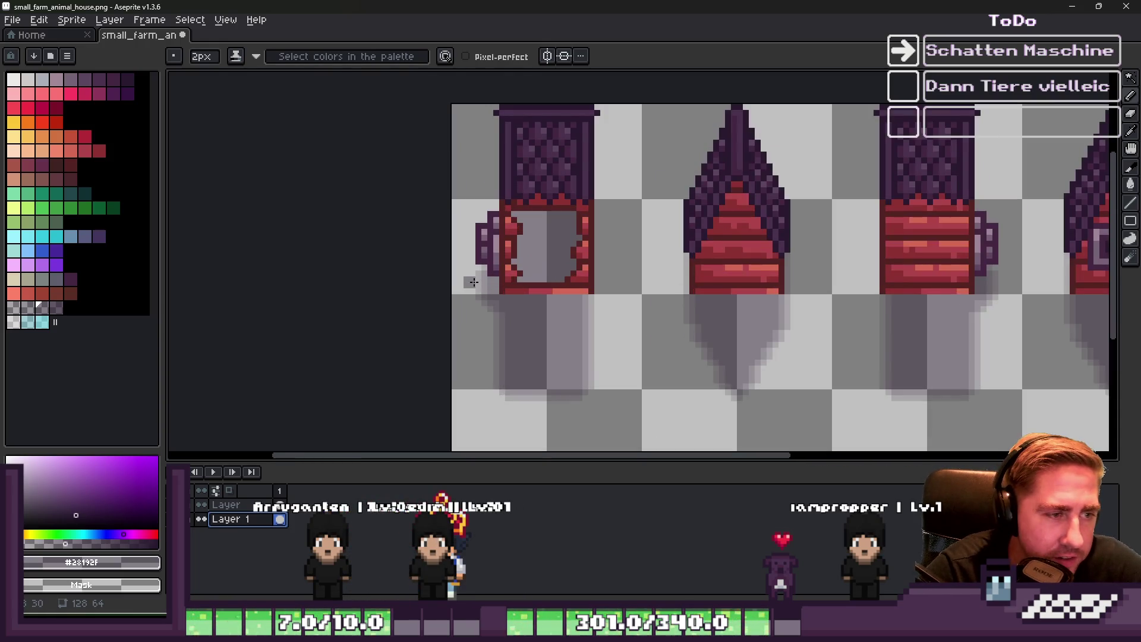
scroll(469, 268, "up", 1)
scroll(609, 268, "down", 1)
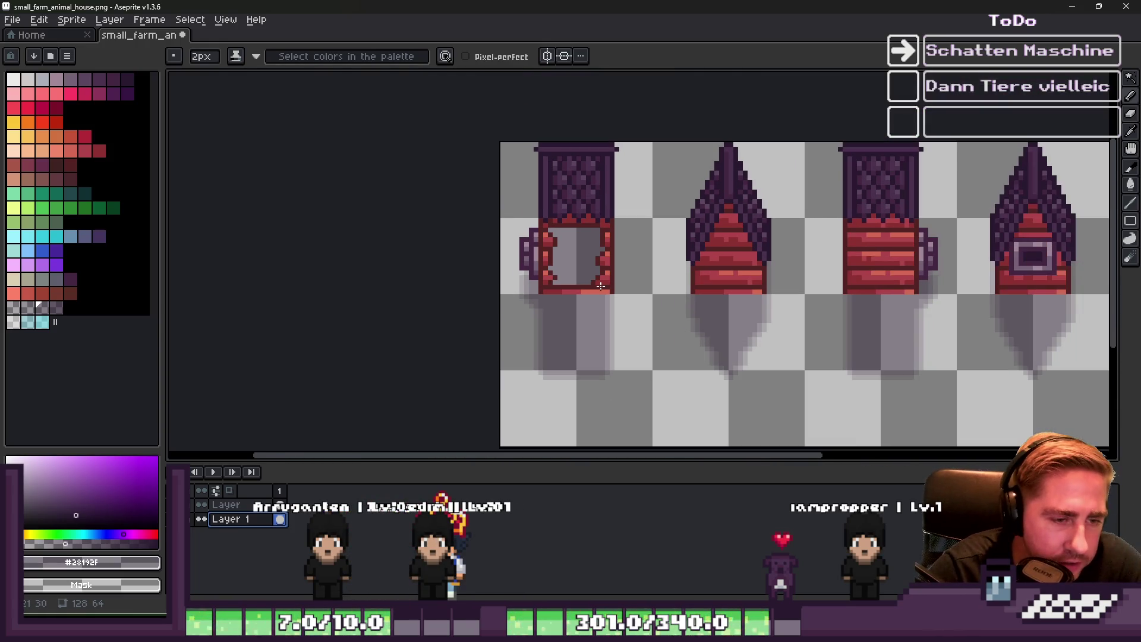
scroll(590, 293, "down", 1)
key("m")
key("ctrl+a")
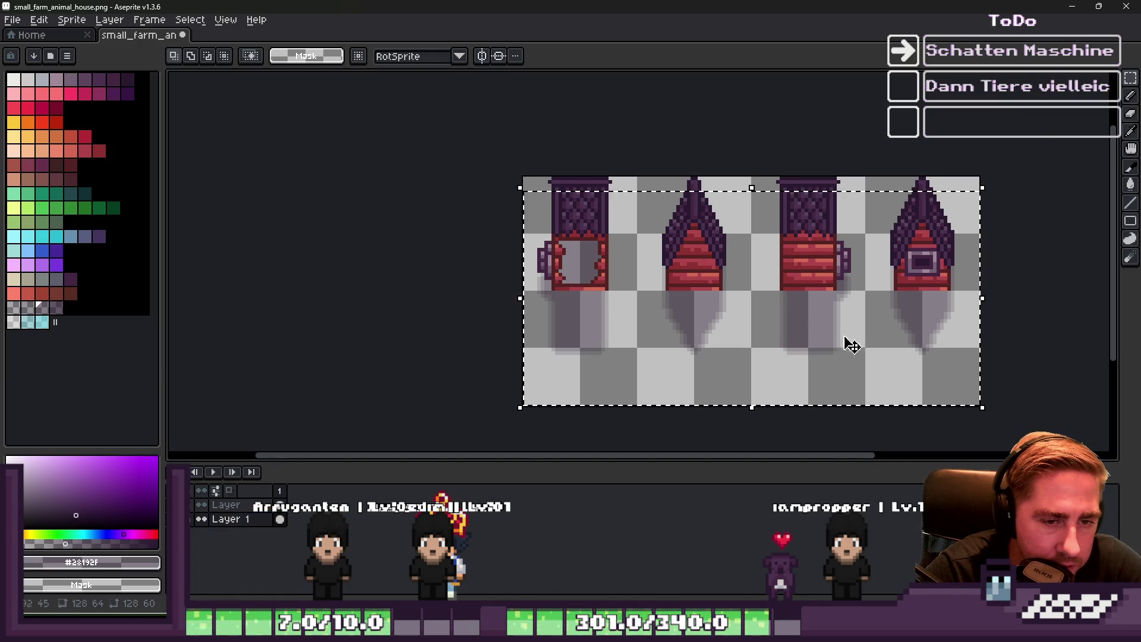
Drop the whole-sprite selection and save the sprite
scroll(815, 329, "up", 1)
left_click(819, 325)
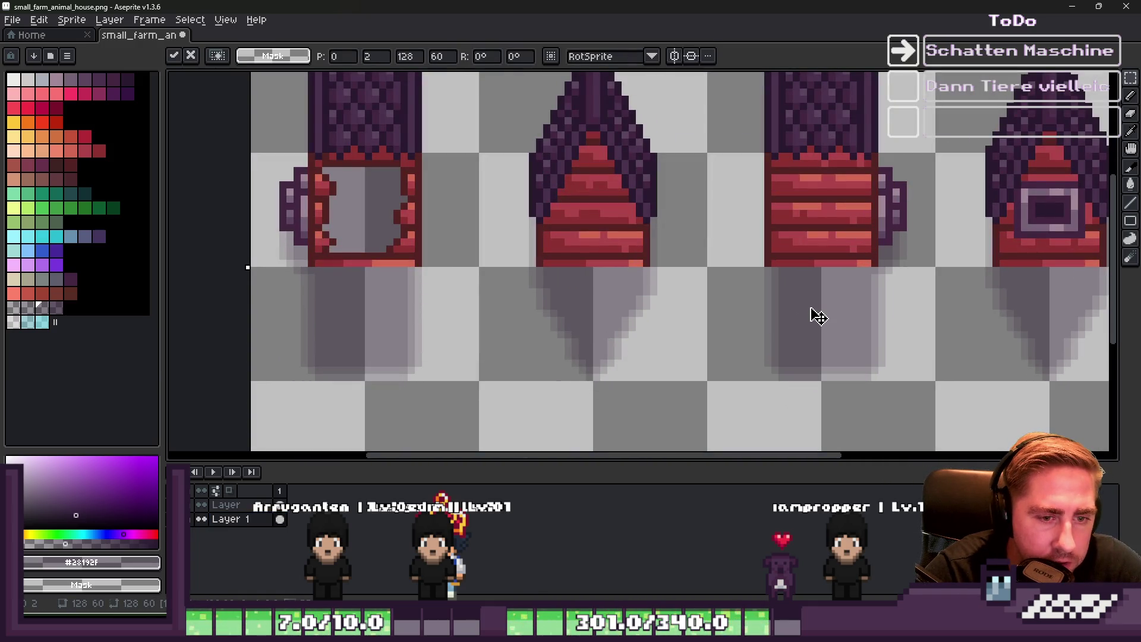
scroll(773, 310, "down", 3)
key("ctrl+d")
key("ctrl+s")
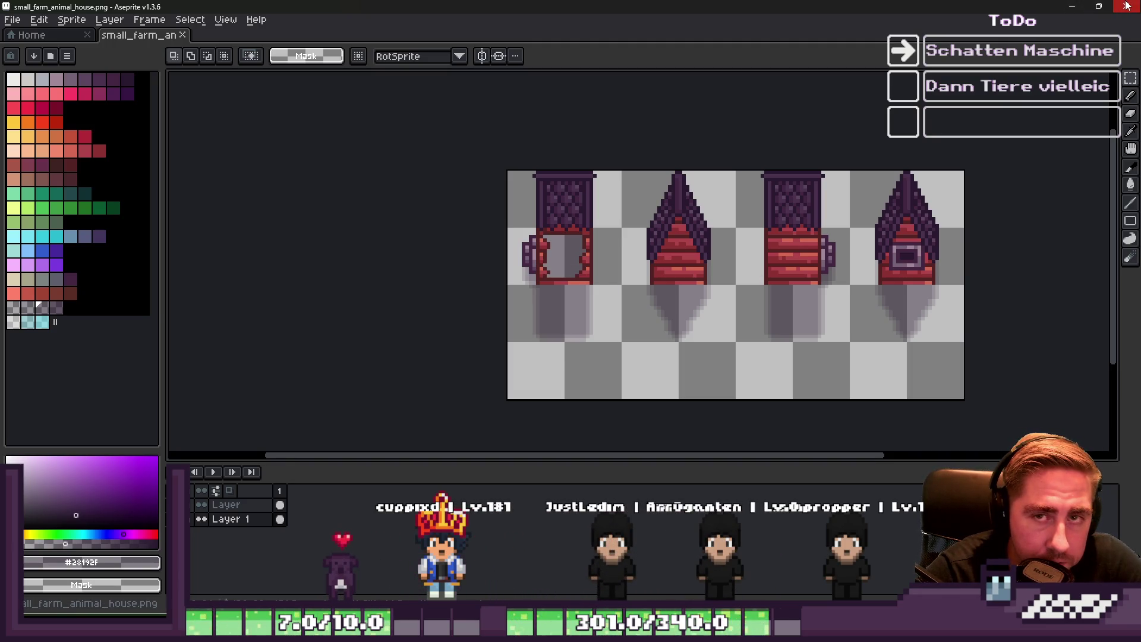
On a new layer, paint a 1-pixel gradient column at the left edge using shadow indices 162–160
scroll(532, 262, "up", 3)
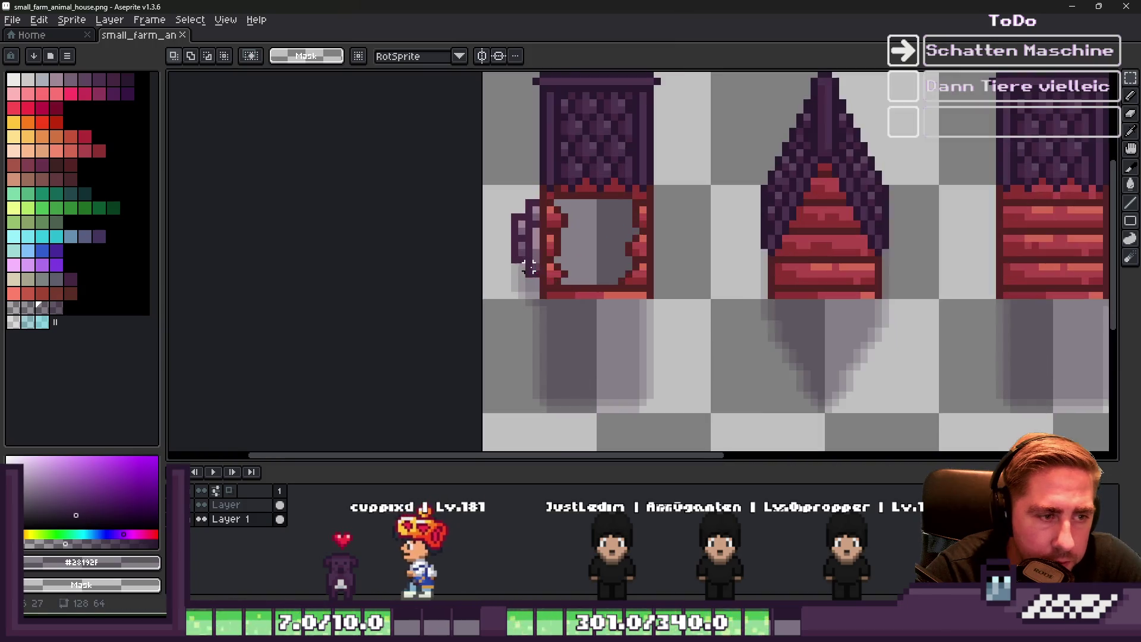
key("b")
double_click(220, 505)
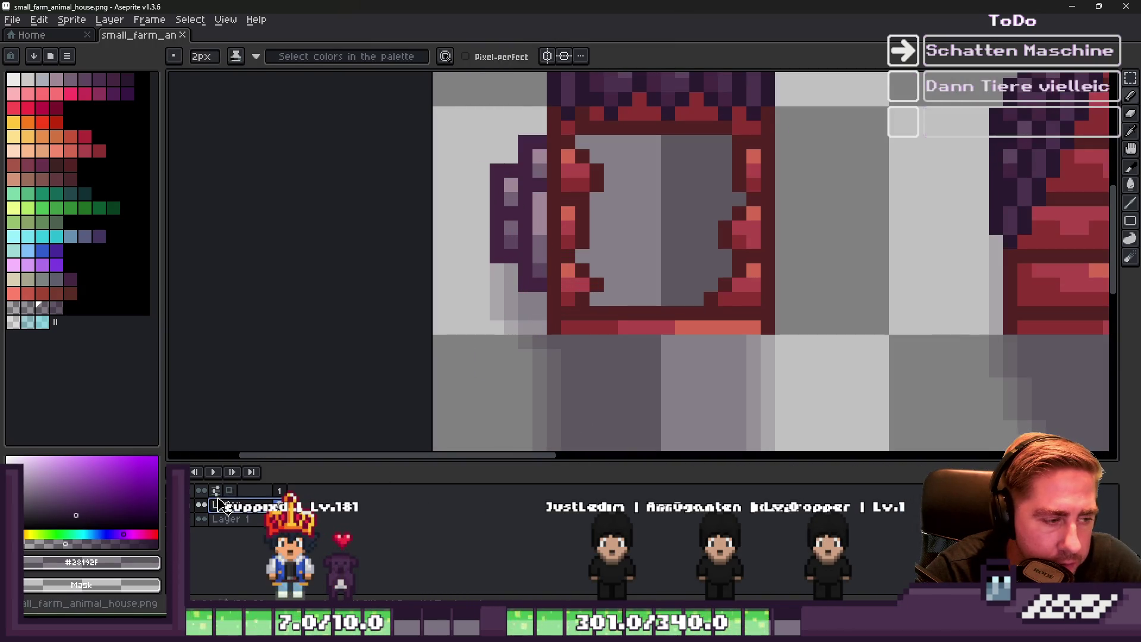
left_click(55, 306)
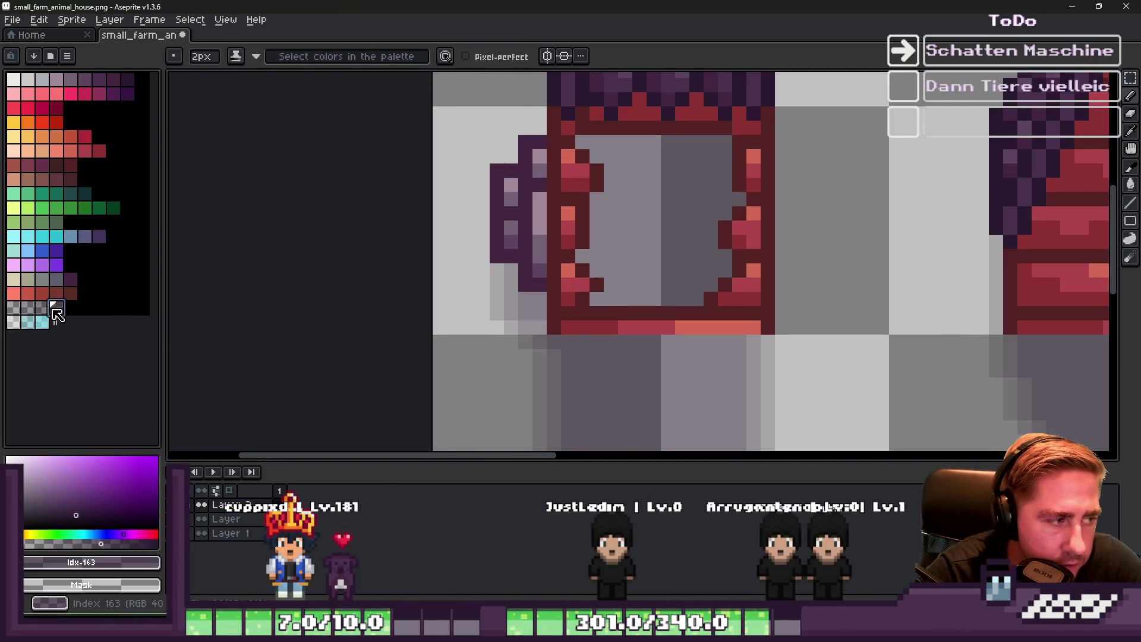
scroll(440, 323, "up", 2)
key("minus")
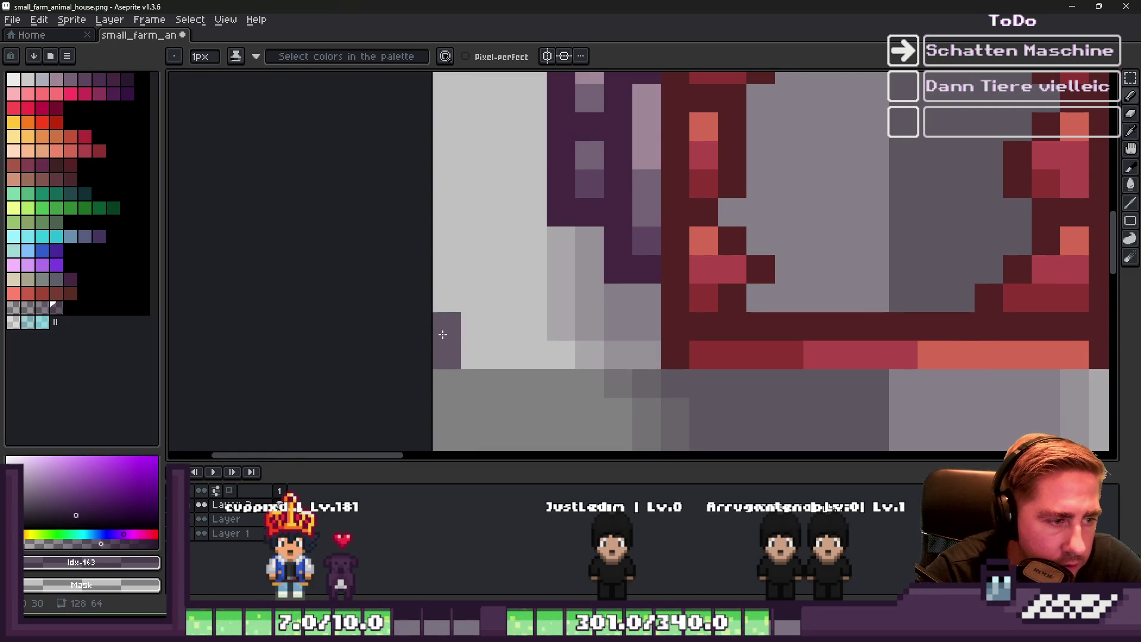
key("bracketleft")
left_click(450, 334)
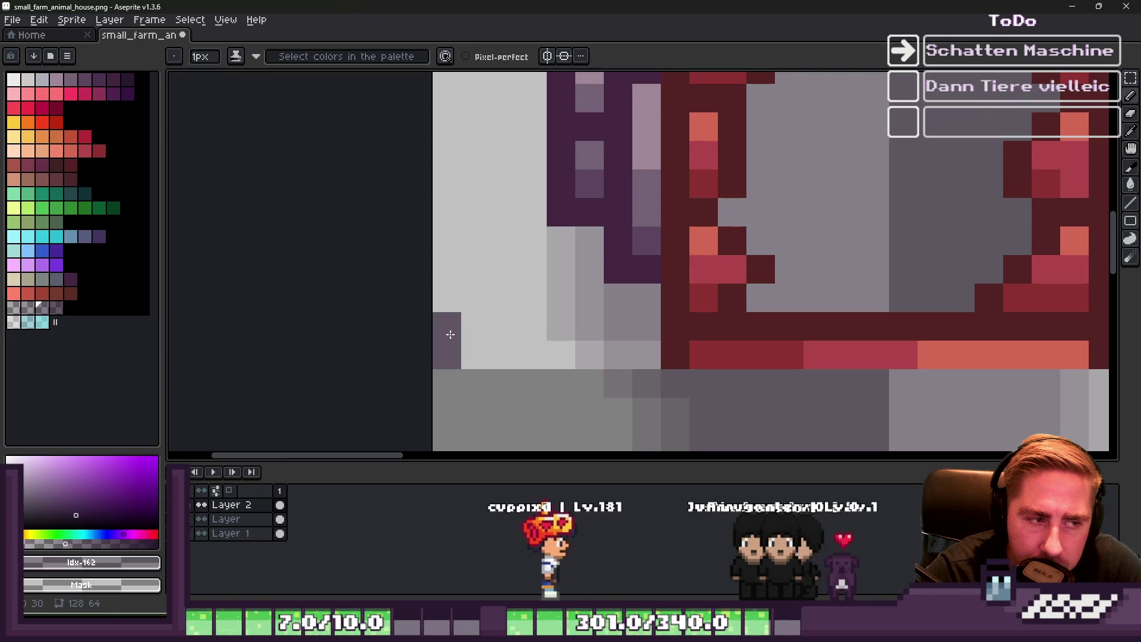
left_click(13, 321)
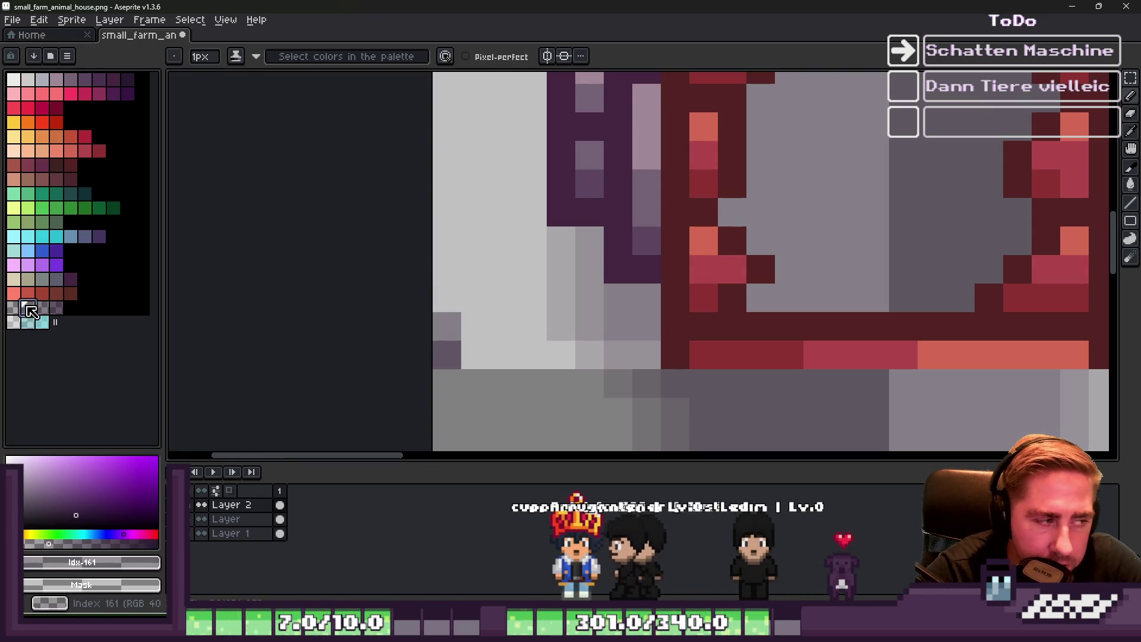
left_click(446, 297)
left_click(13, 307)
Marquee-select a 135×4 strip across the canvas along the houses' base
scroll(448, 269, "down", 3)
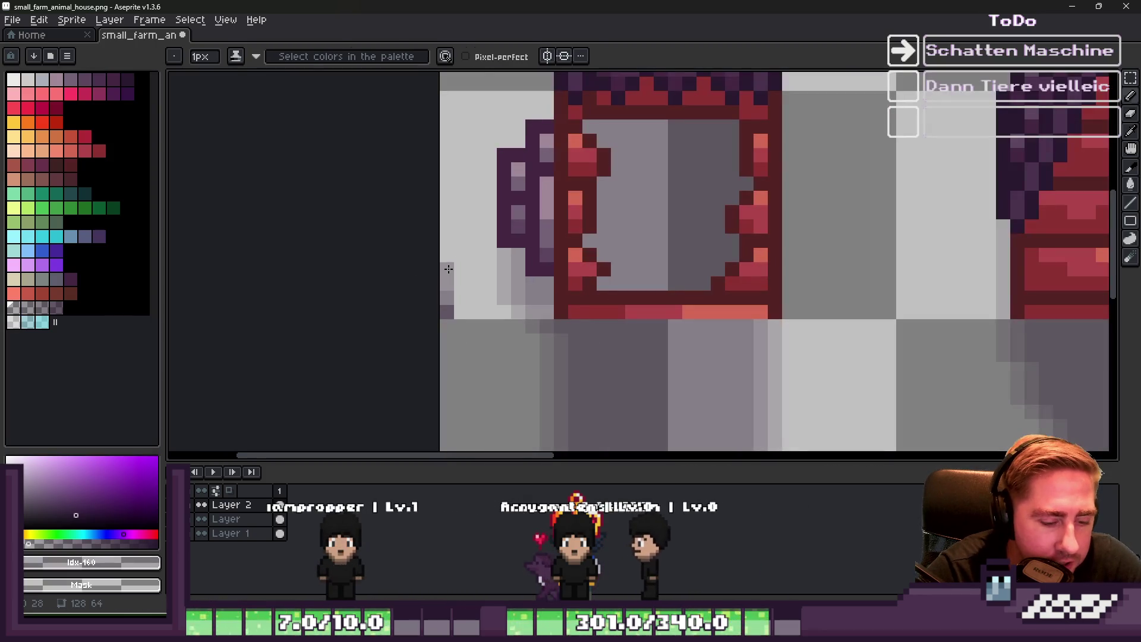
key("m")
scroll(443, 318, "down", 3)
mouse_move(438, 301)
left_mouse_down()
mouse_move(1094, 303)
mouse_move(835, 314)
left_mouse_up()
scroll(765, 313, "up", 2)
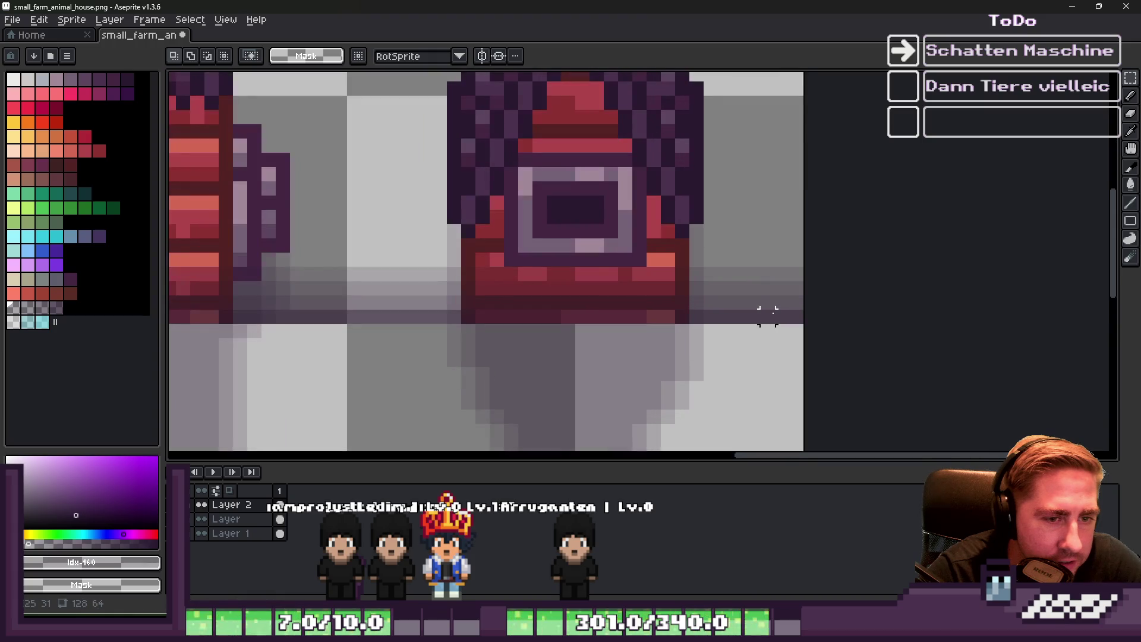
Erase the grey shadow band in the gap between the buildings with an enlarged eraser
key("e")
key("plus")
key("plus")
key("plus")
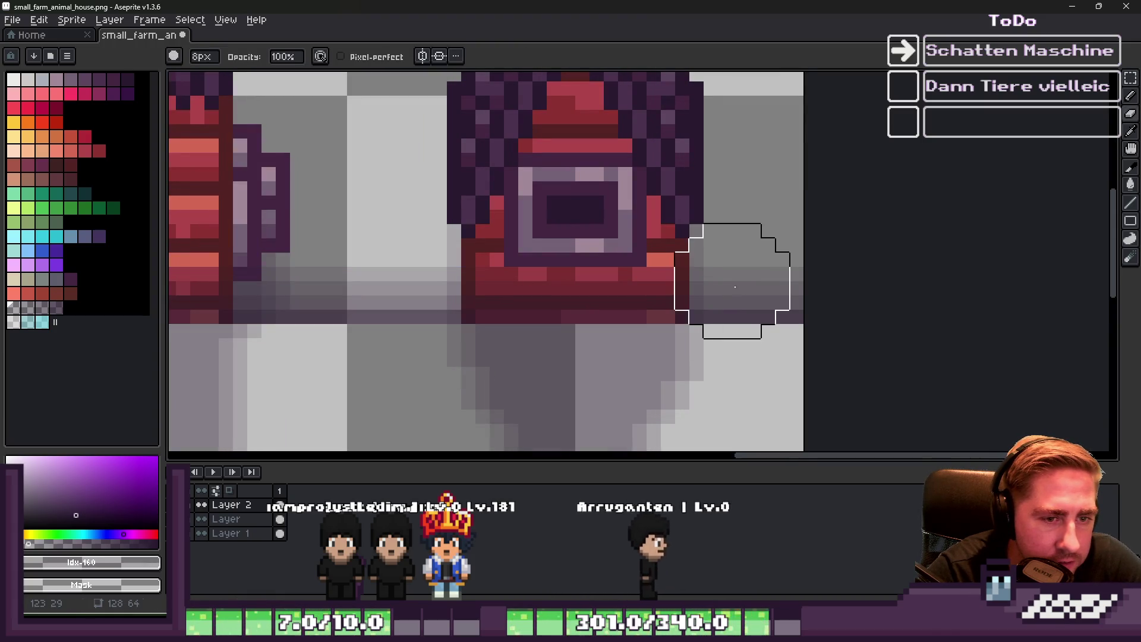
scroll(601, 324, "left", 5)
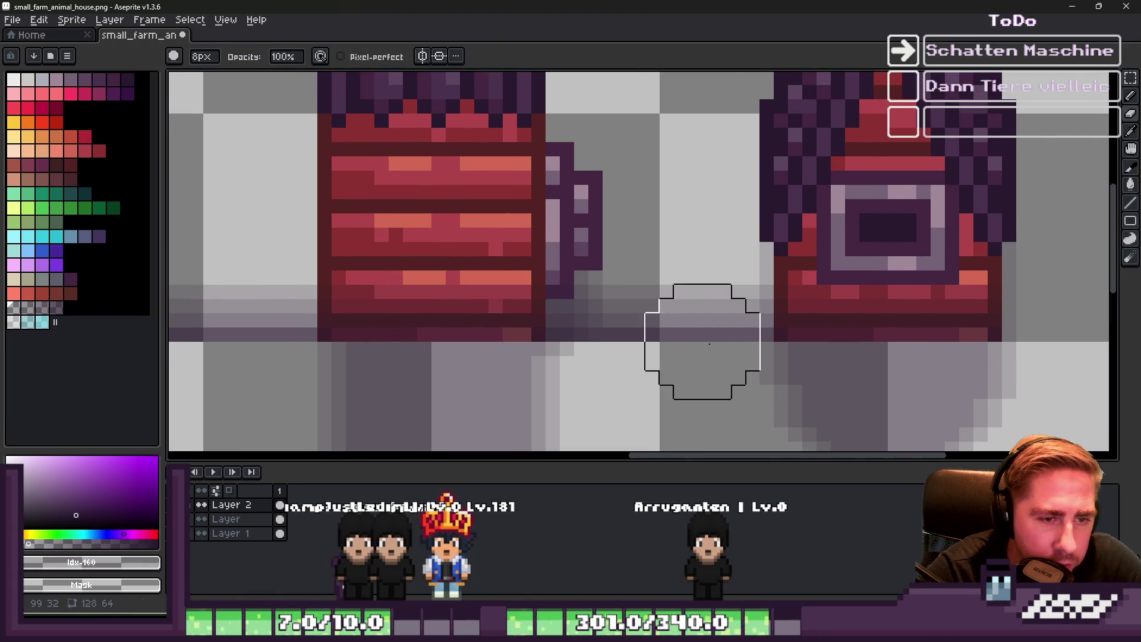
left_click(721, 322)
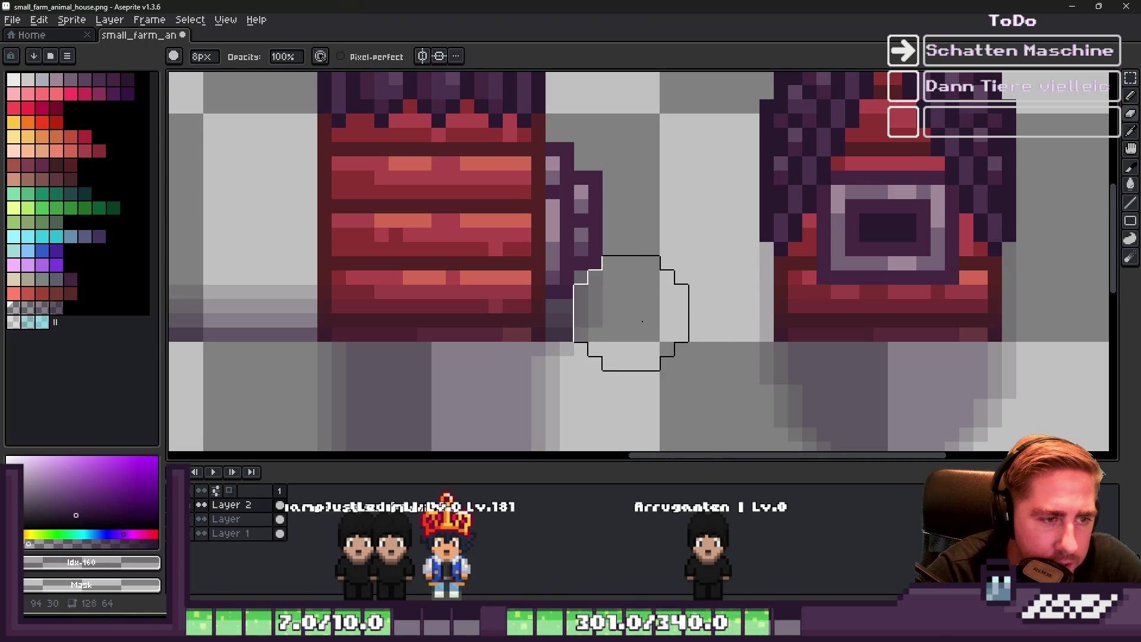
Touch up the shadows with brush sizes 10, 6 and 1 pixel, then save the sprite sheet
key("minus")
key("minus")
key("minus")
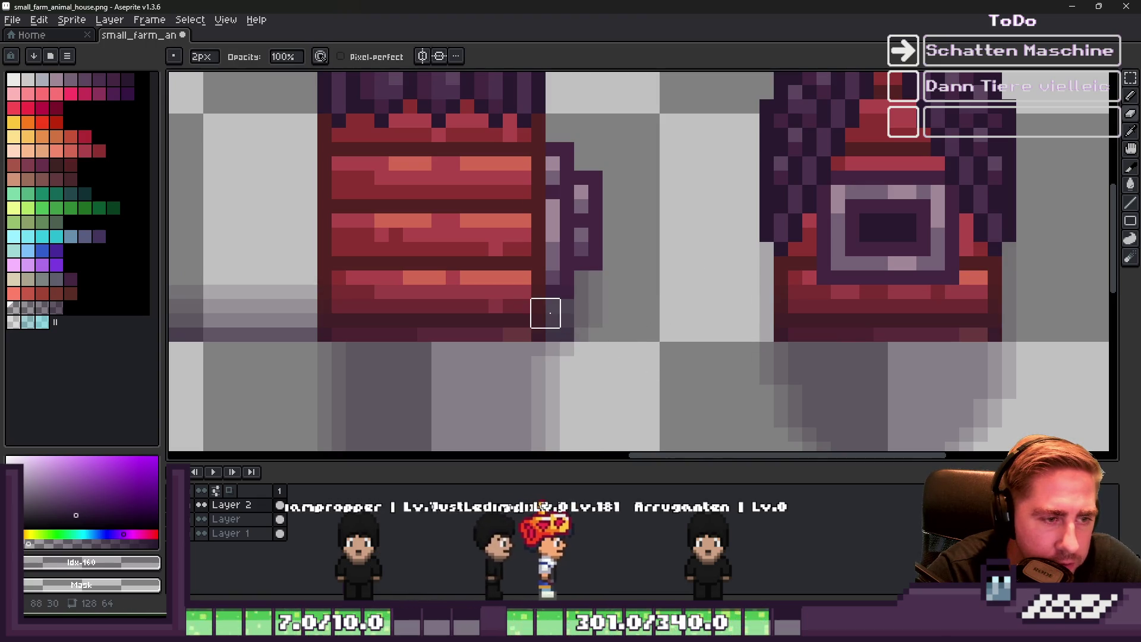
key("plus")
key("plus")
key("plus")
scroll(711, 347, "left", 8)
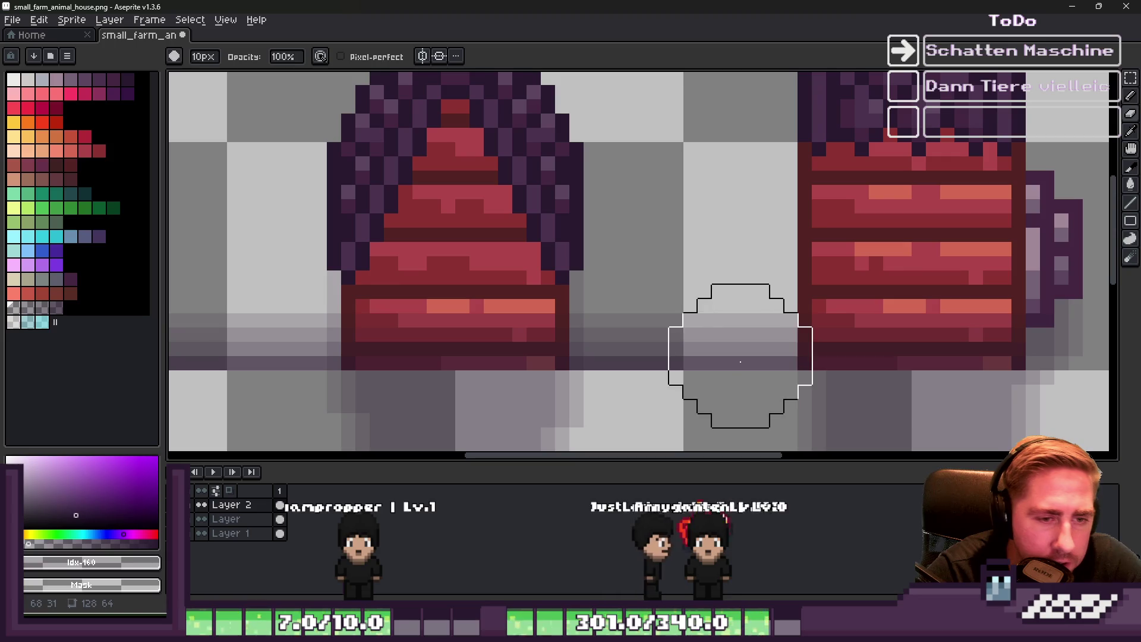
scroll(659, 269, "left", 5)
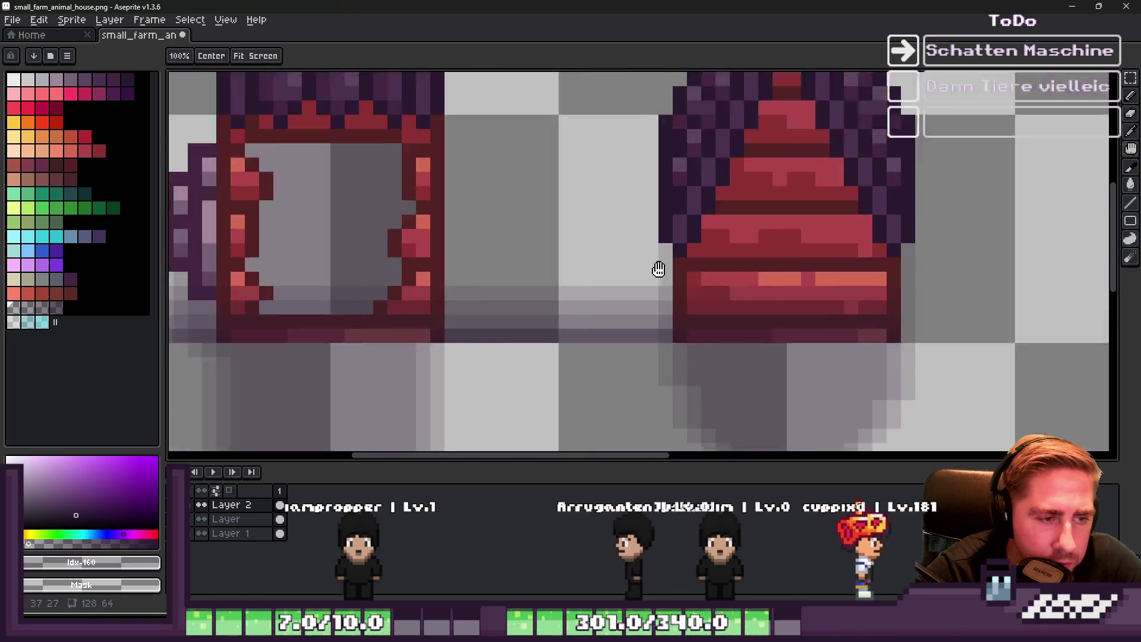
scroll(659, 269, "left", 2)
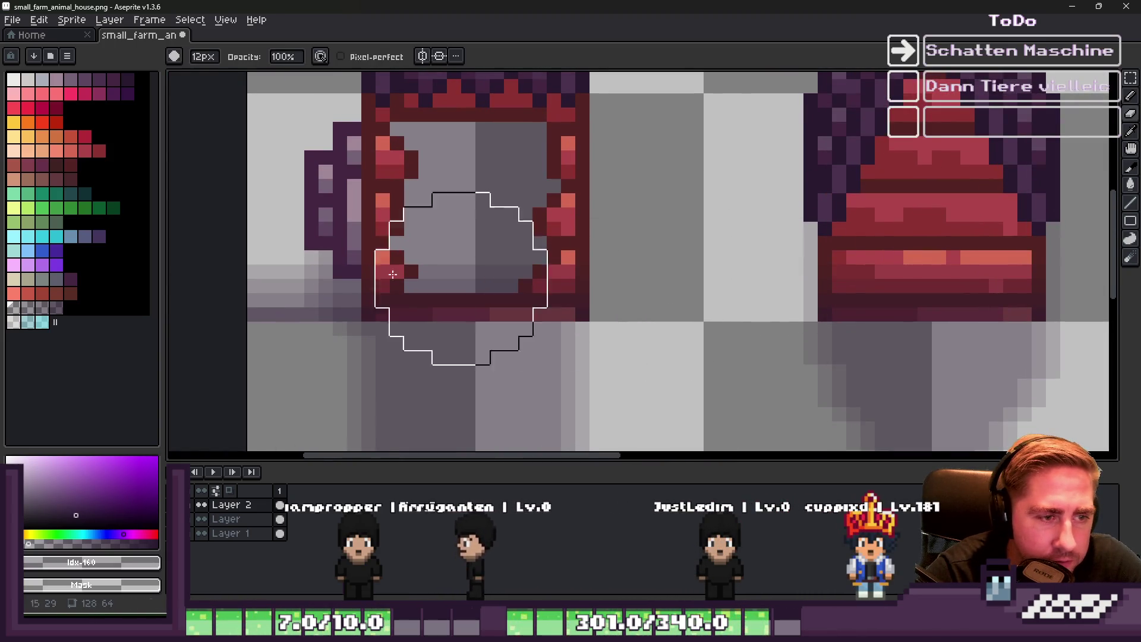
scroll(531, 268, "left", 5)
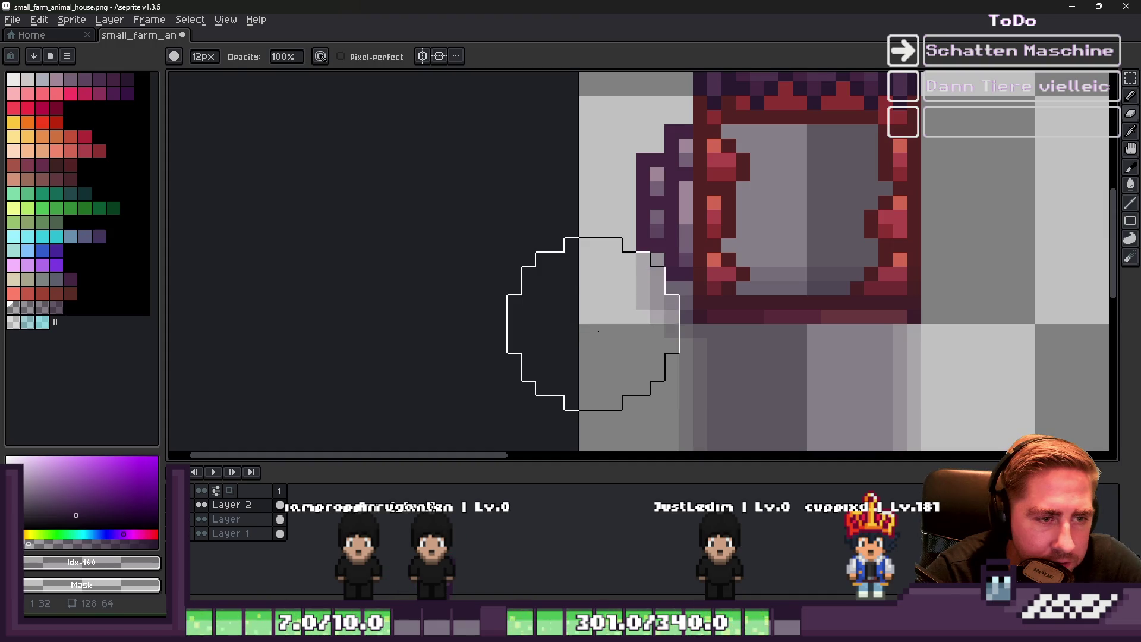
key("minus")
key("minus")
key("minus")
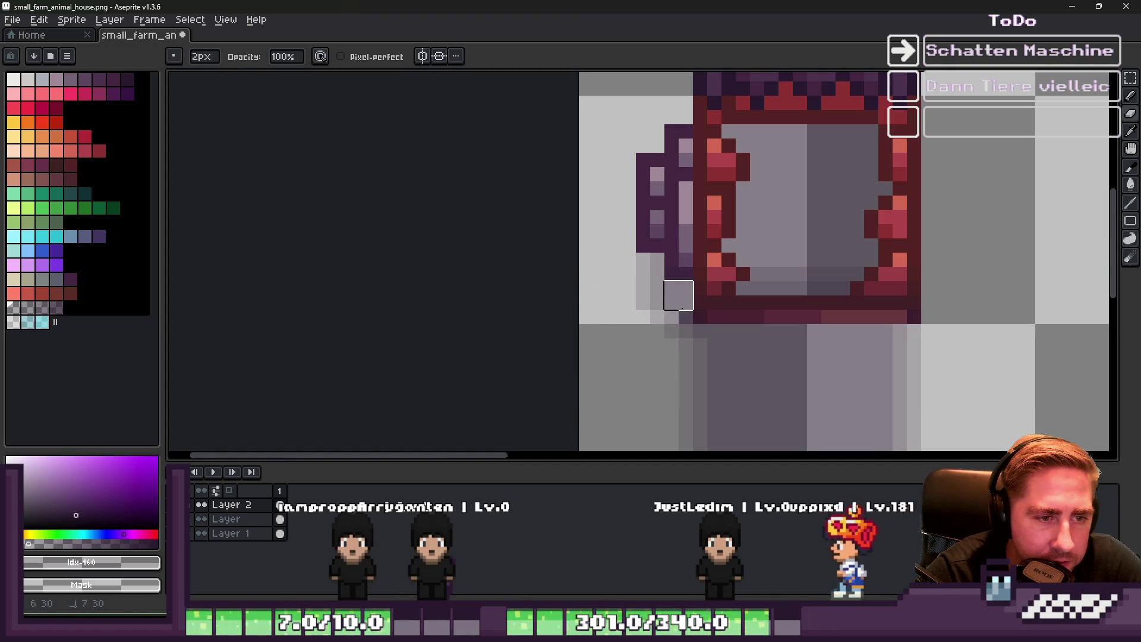
scroll(553, 303, "down", 6)
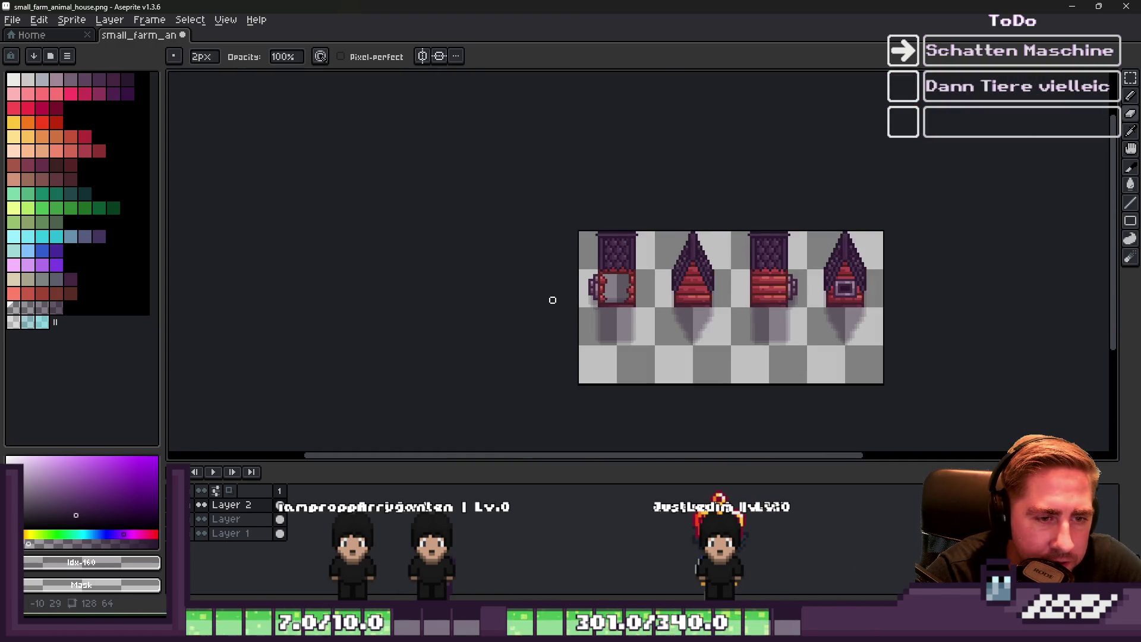
scroll(717, 321, "up", 3)
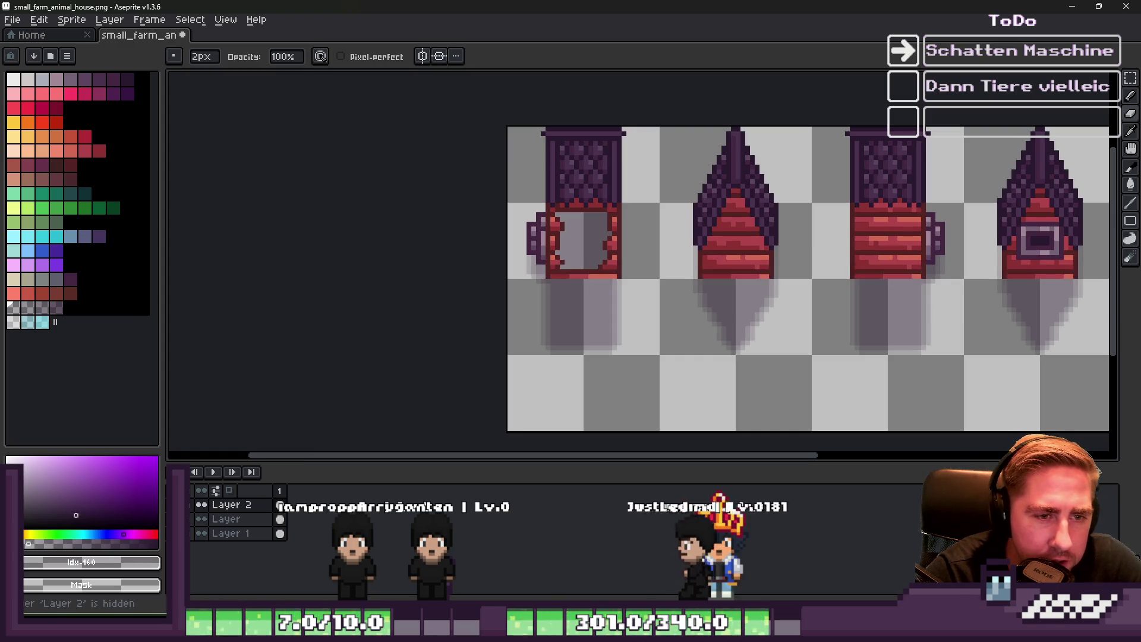
scroll(568, 280, "up", 5)
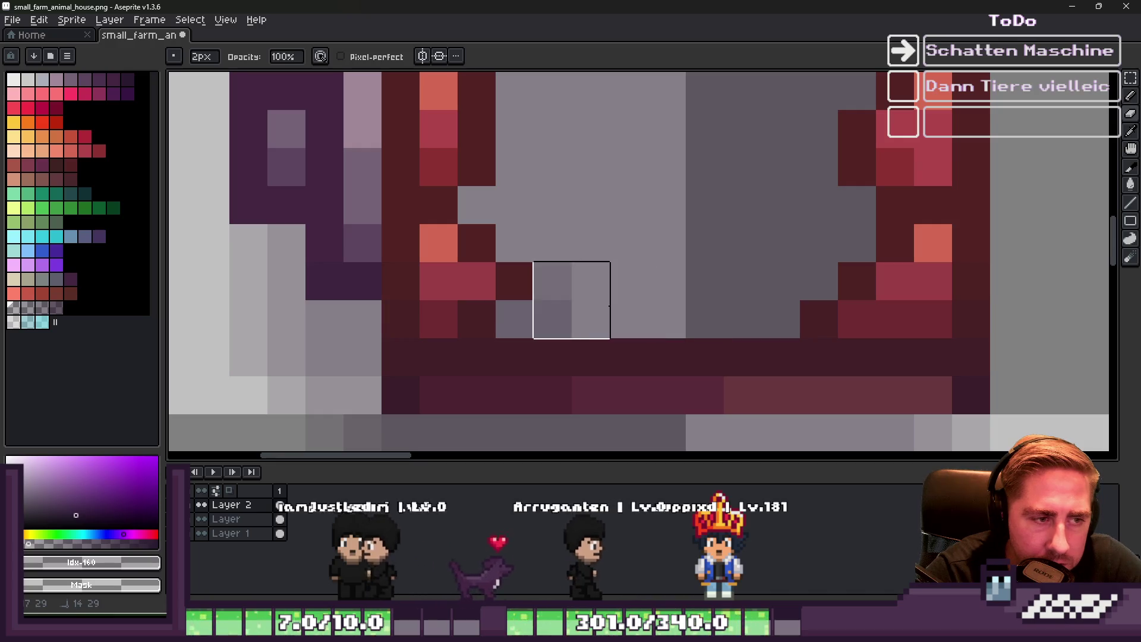
key("minus")
scroll(270, 435, "down", 4)
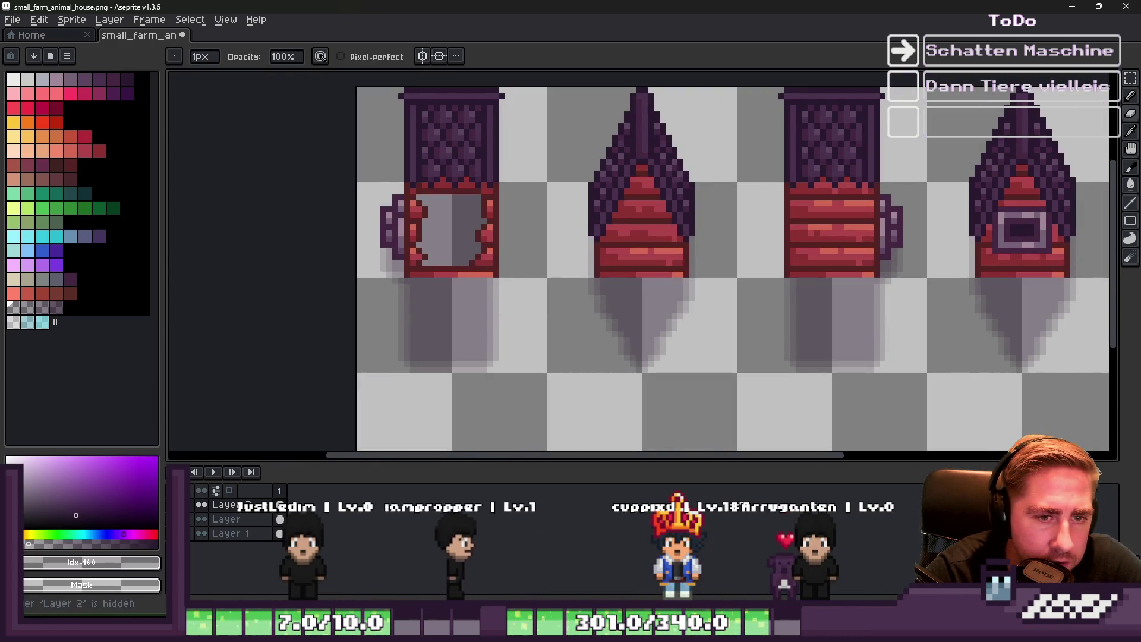
scroll(676, 276, "down", 3)
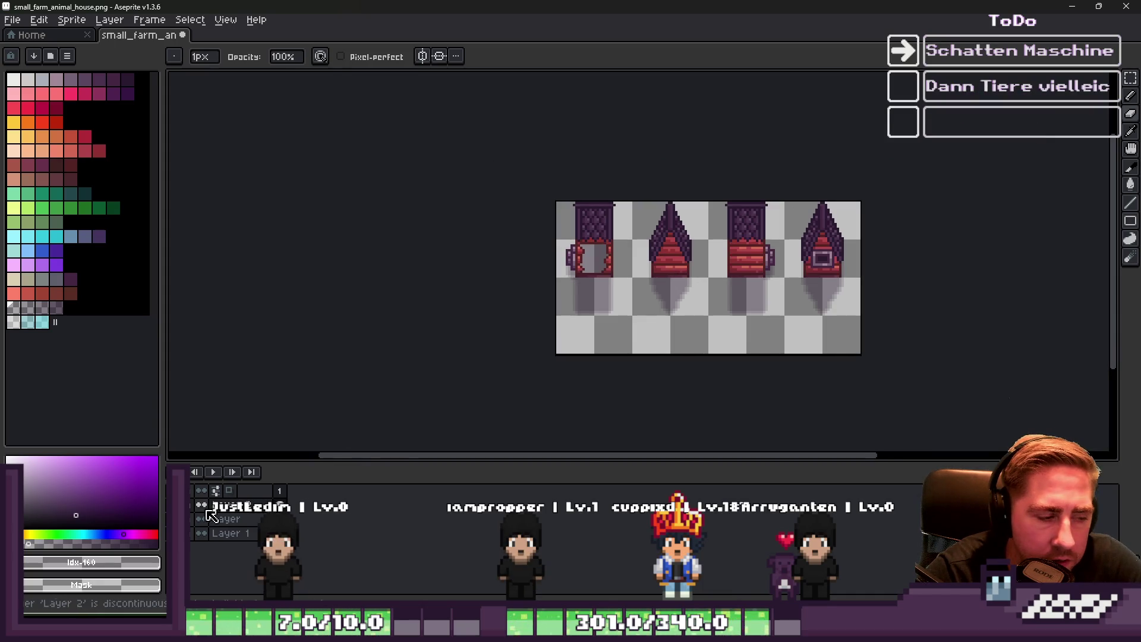
key("ctrl+s")
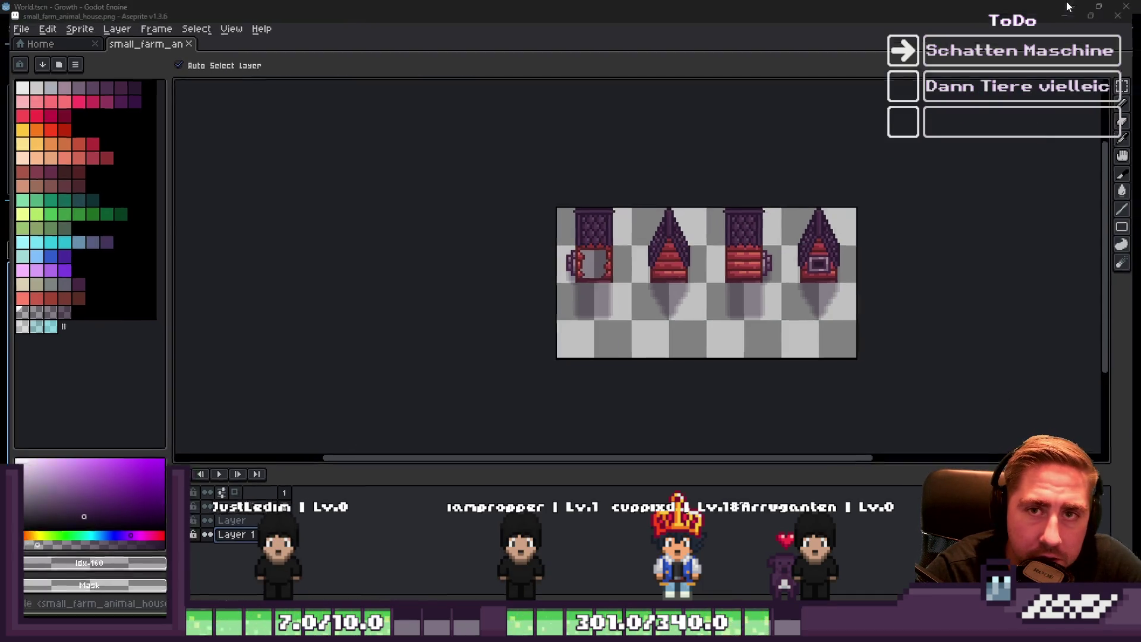
Filter Godot's FileSystem for 'large_f' and open large_farm_animal_house.png in the external program
key("alt+Tab")
type("la")
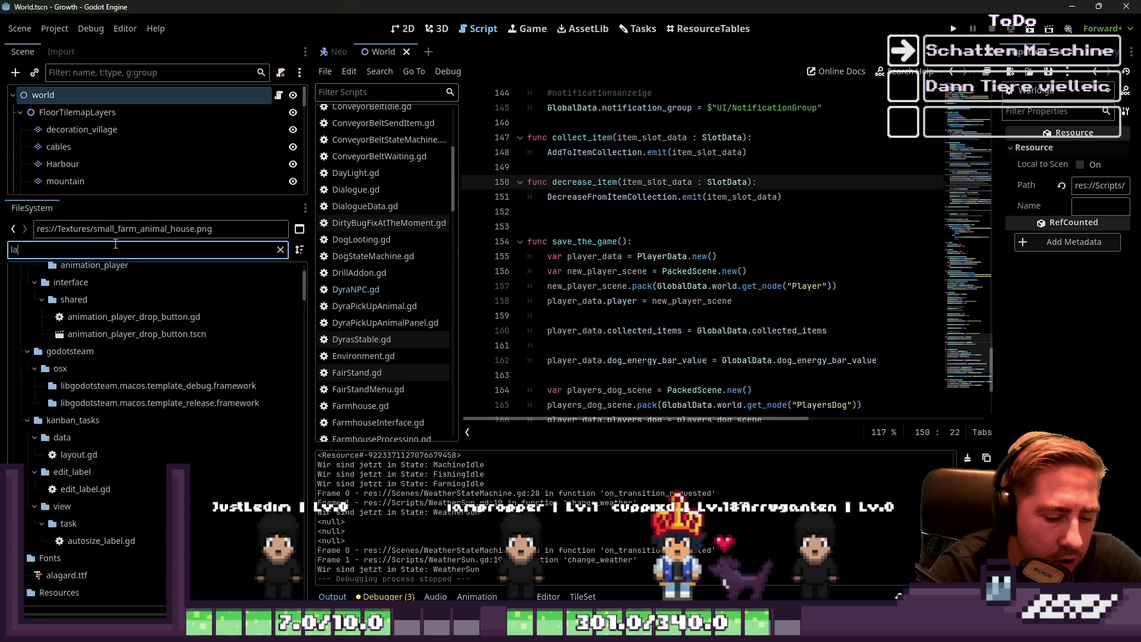
type("rgeAnim")
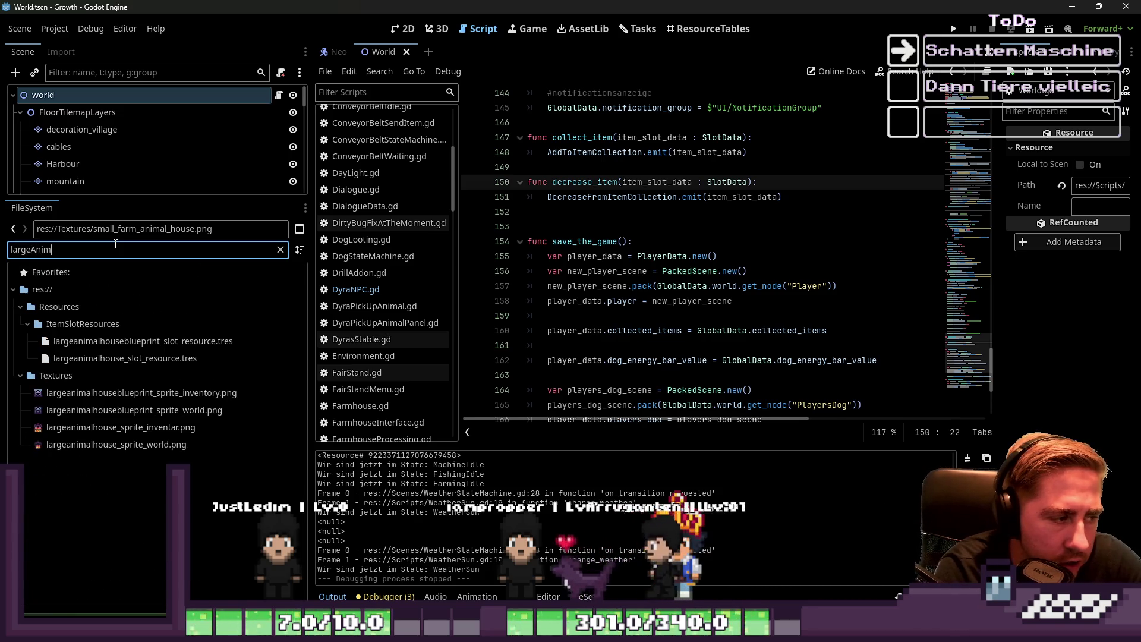
key("BackSpace")
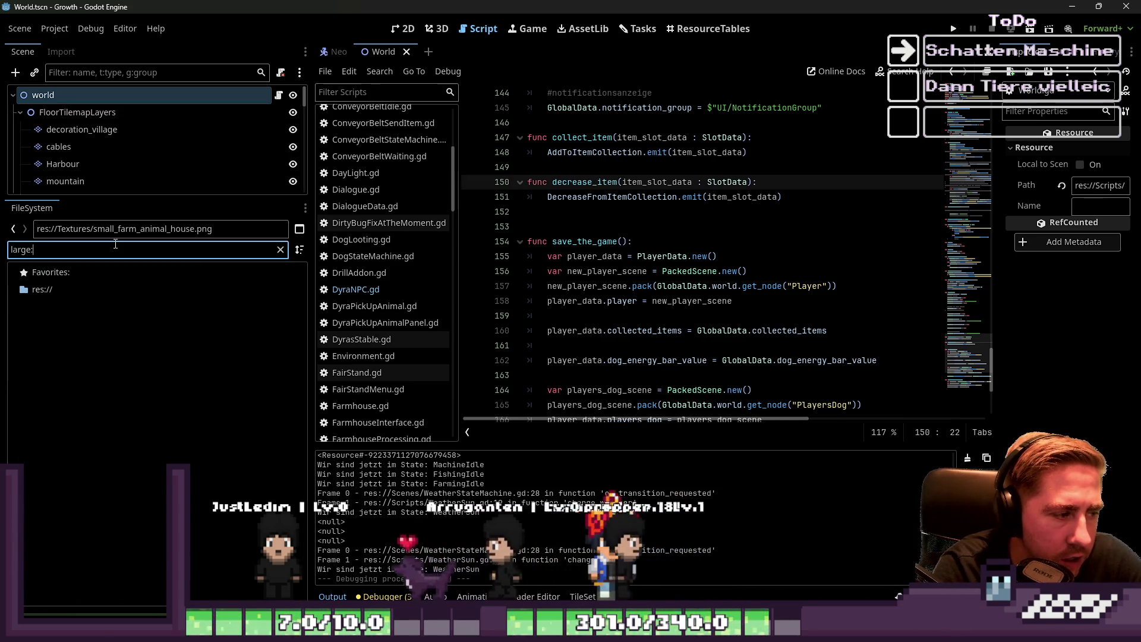
type("_a")
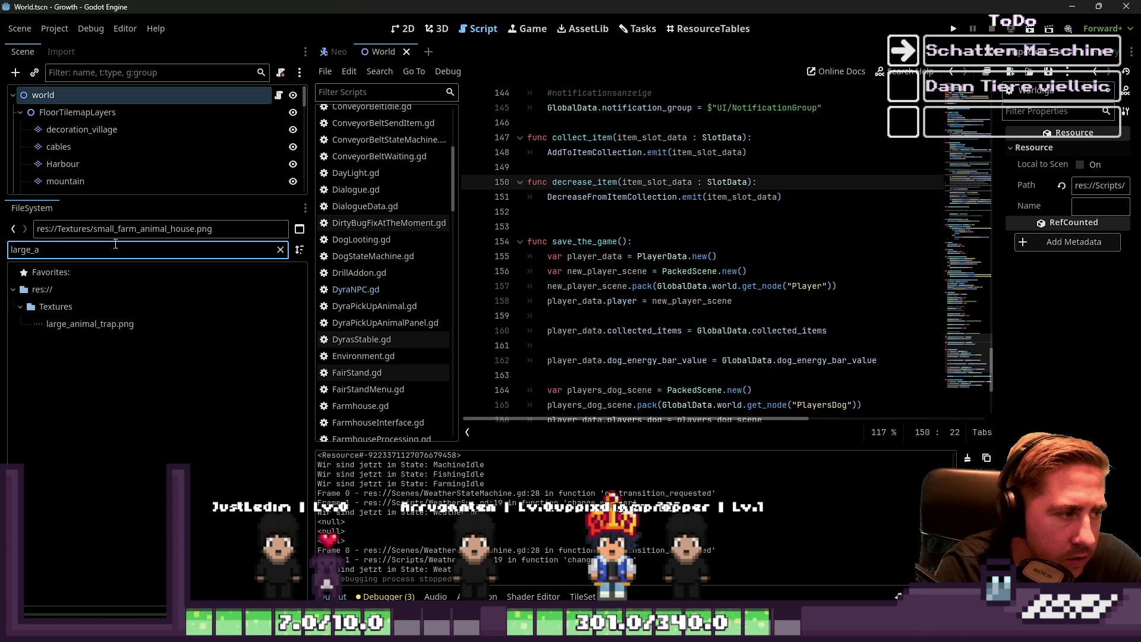
key("BackSpace")
type("f")
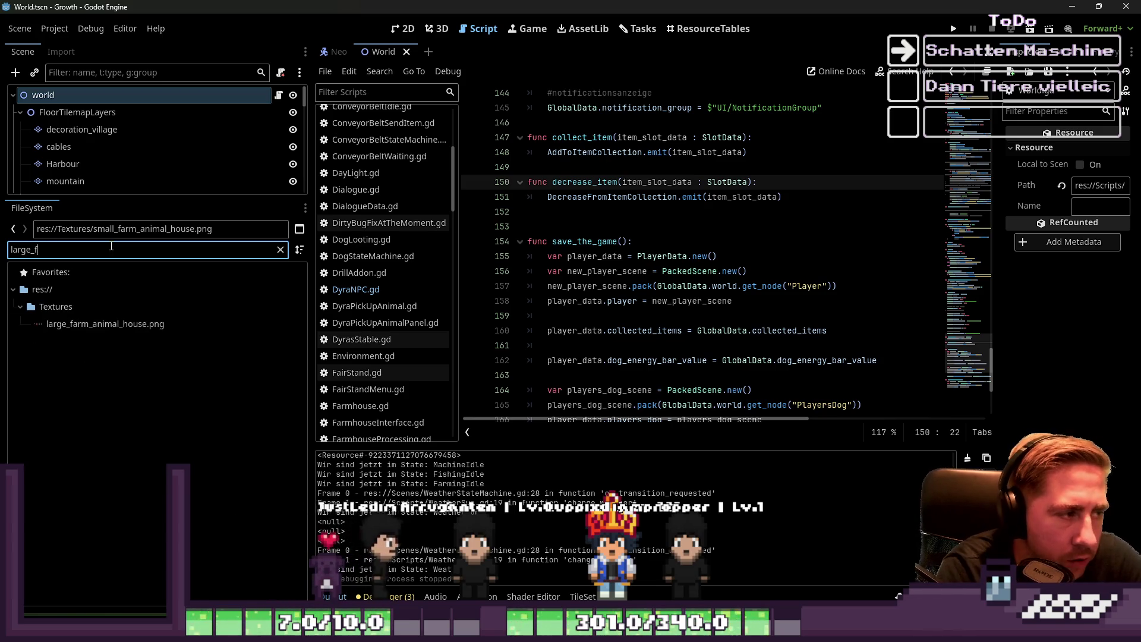
right_click(164, 323)
left_click(208, 586)
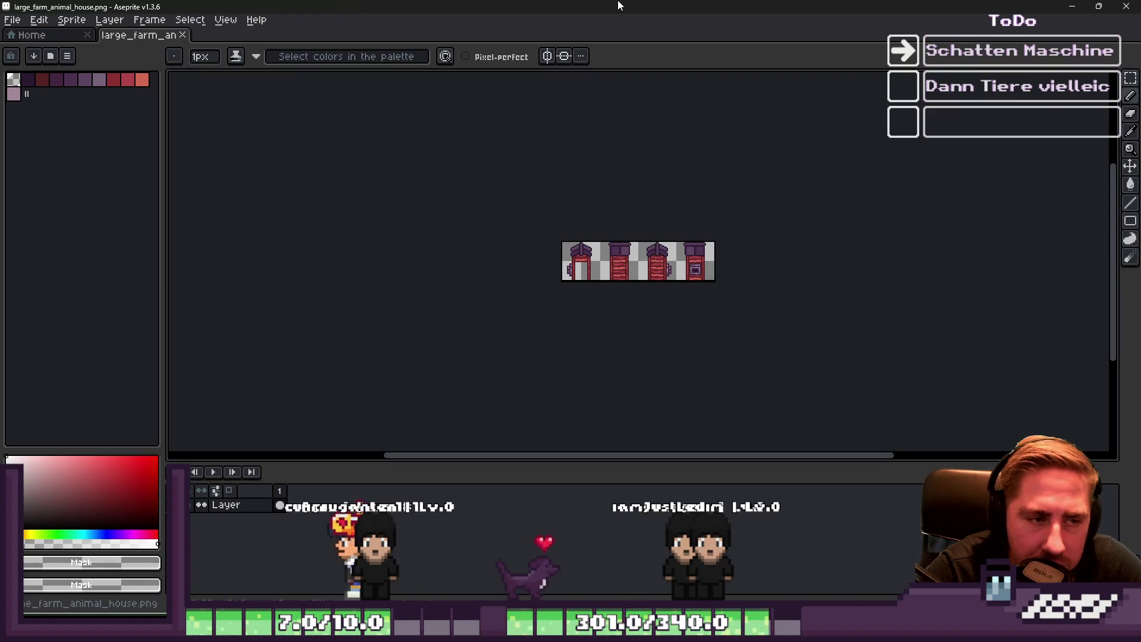
Set the canvas size to 128 px wide by 64 px tall via Sprite > Canvas Size
scroll(614, 196, "up", 2)
key("m")
key("ctrl+a")
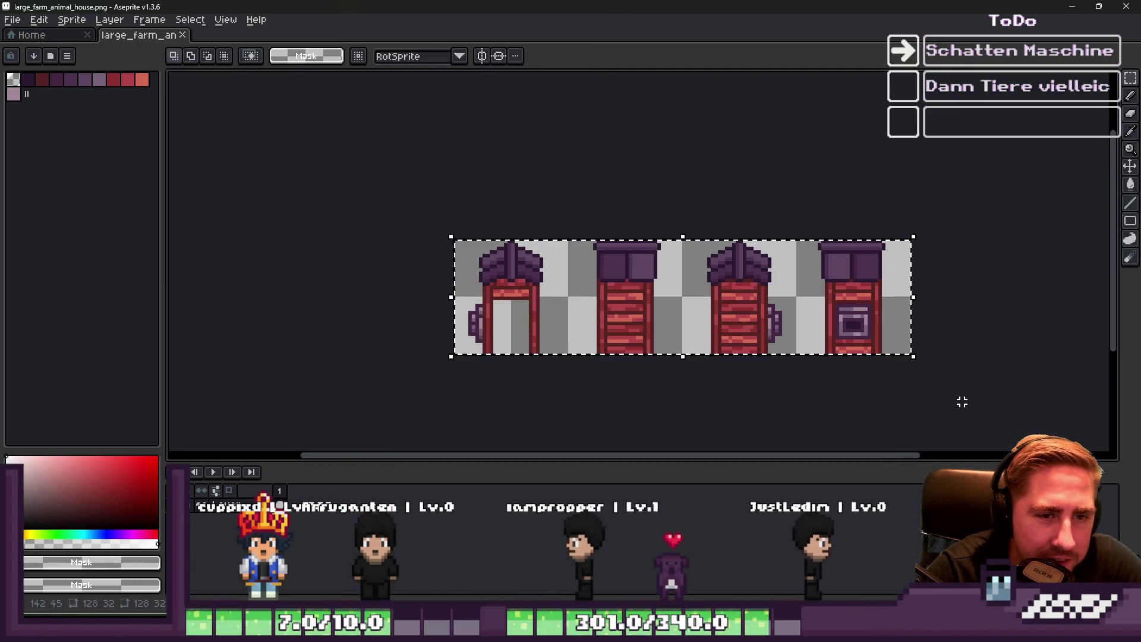
key("ctrl+d")
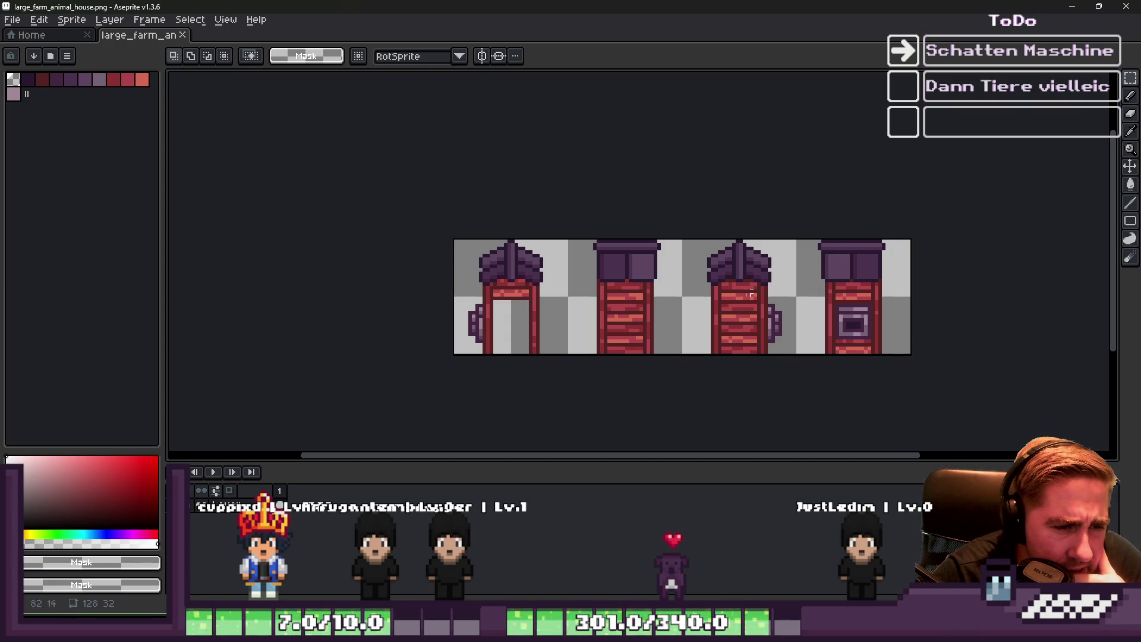
scroll(618, 271, "up", 4)
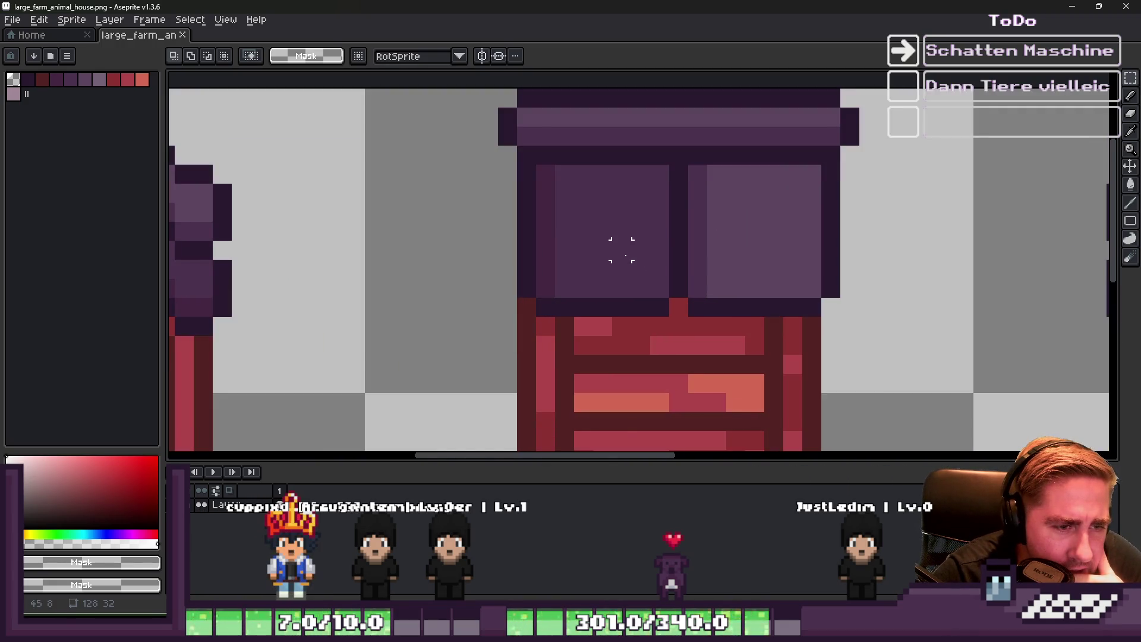
scroll(621, 250, "down", 2)
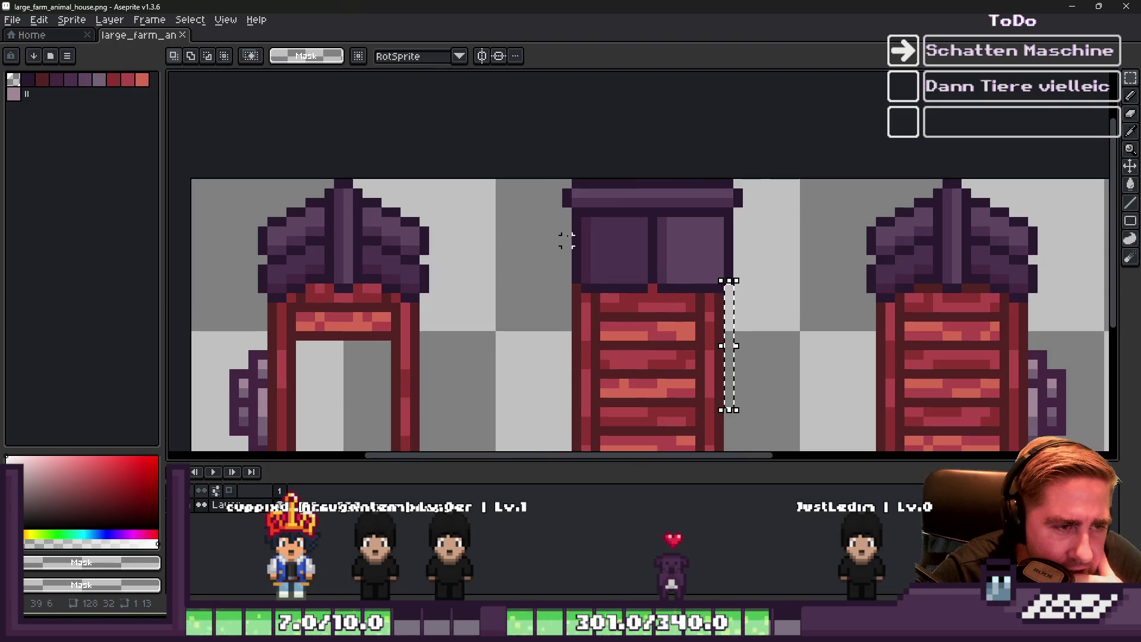
scroll(564, 321, "down", 2)
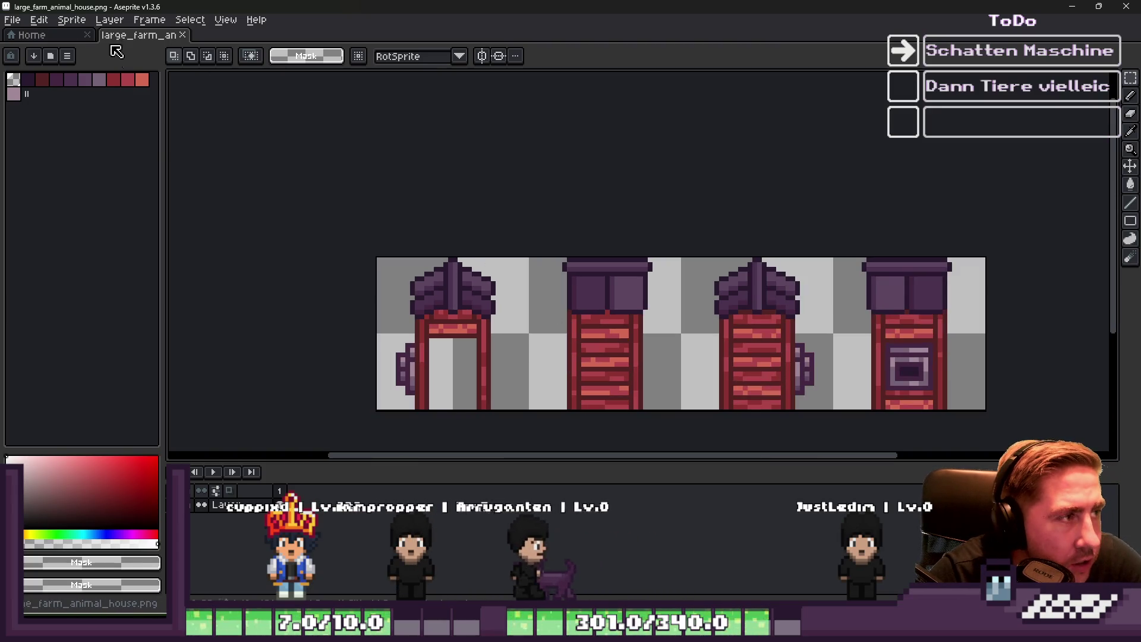
left_click(72, 20)
left_click(89, 94)
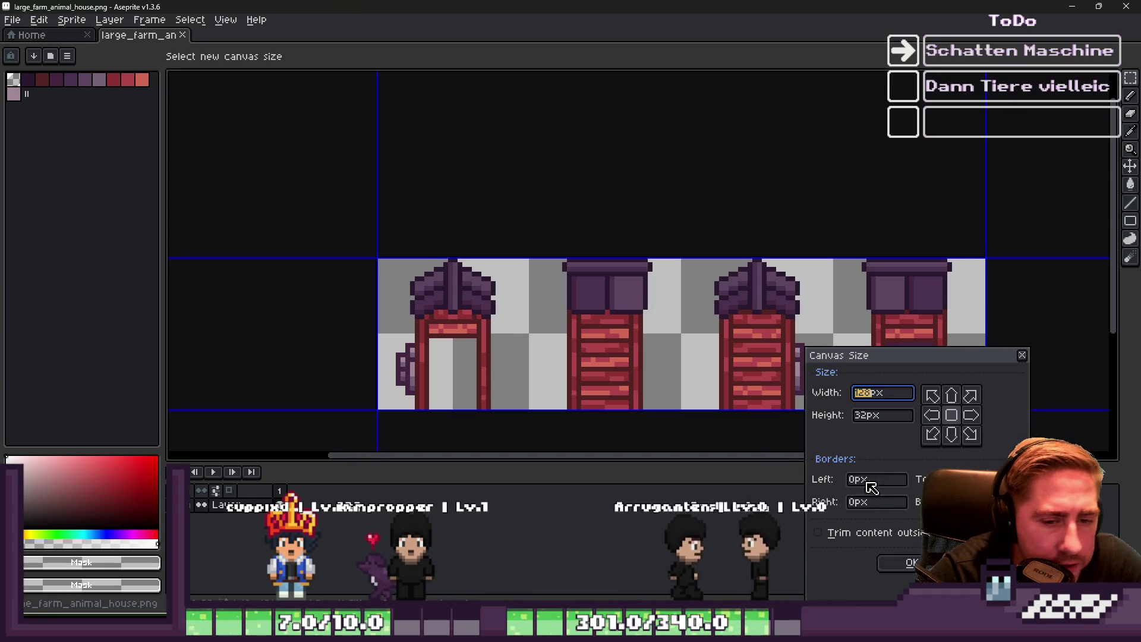
key("Tab")
type("6")
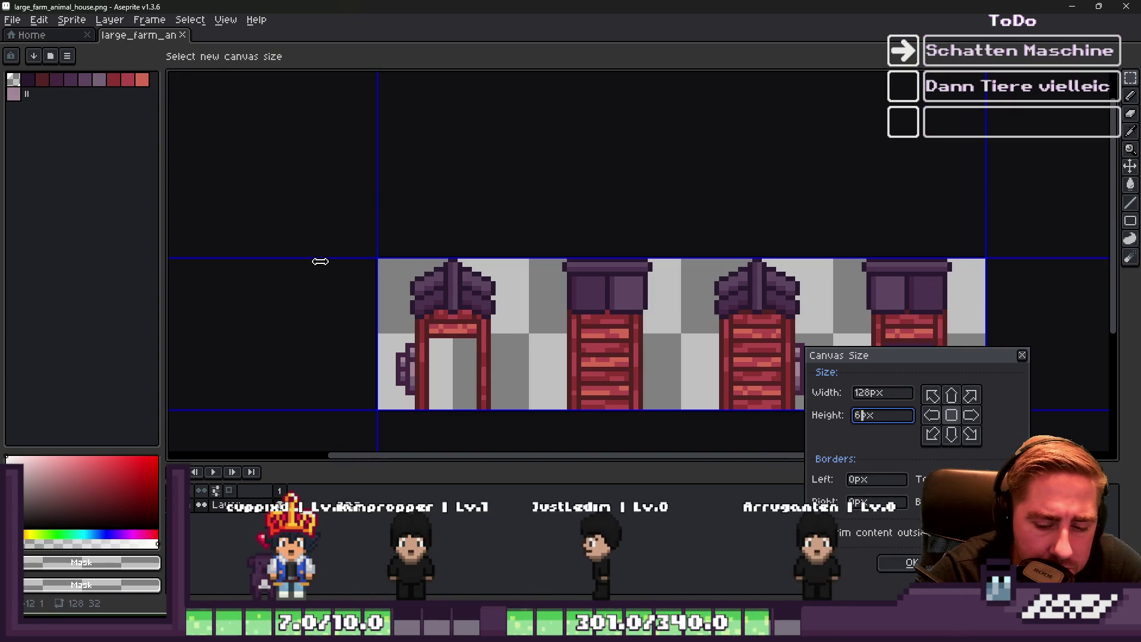
type("4")
key("Return")
Drag the house sprites up to the top of the enlarged canvas
scroll(357, 186, "down", 1)
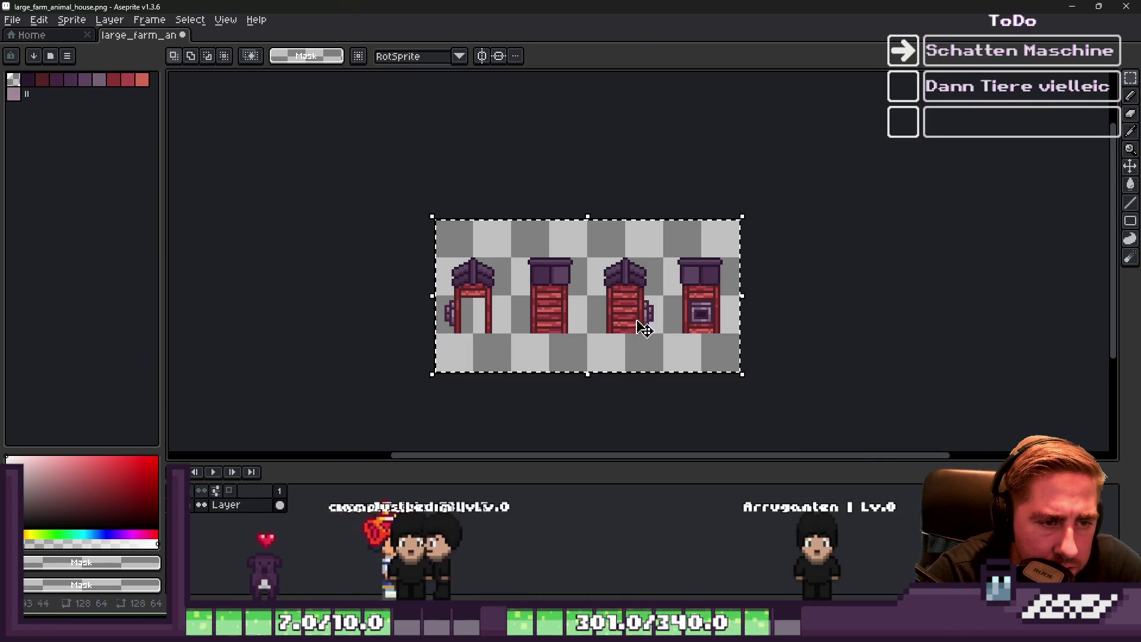
scroll(494, 290, "up", 3)
left_click_drag(496, 293, 497, 224)
Commit the moved houses, try selecting house regions, and undo a stray paste onto the first house
left_click(290, 102)
left_click_drag(290, 101, 1013, 312)
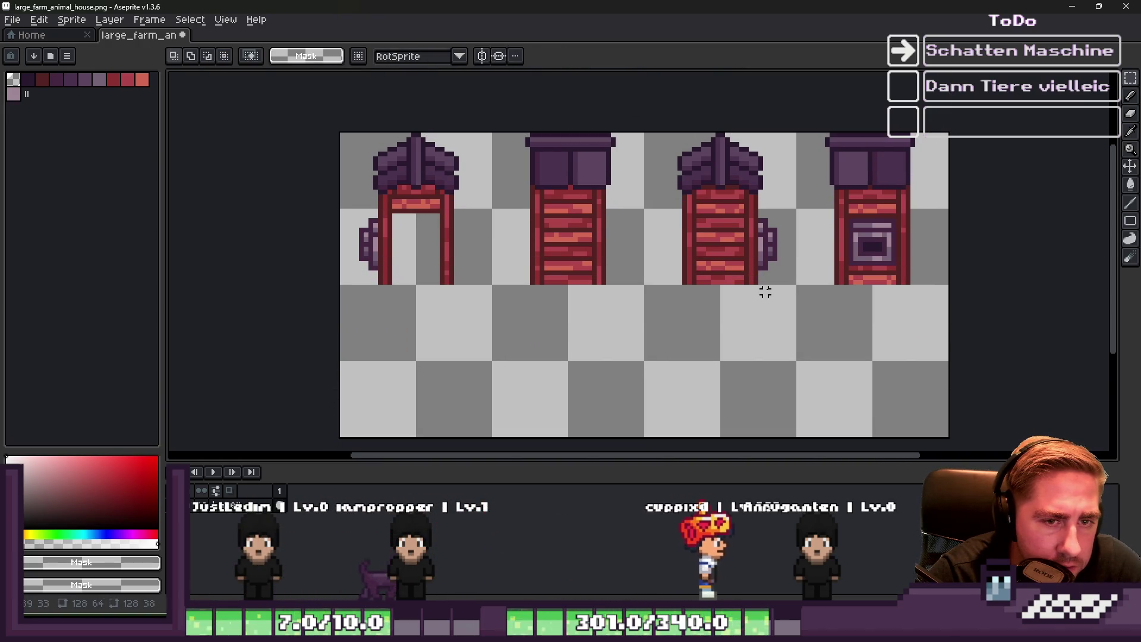
scroll(360, 184, "up", 2)
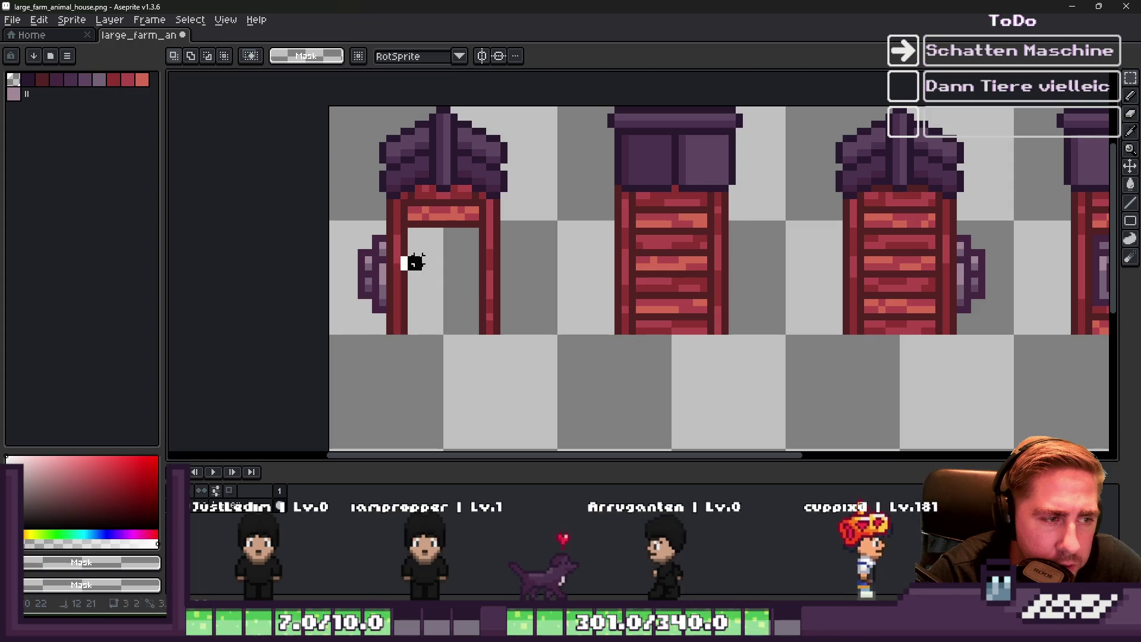
scroll(471, 229, "down", 1)
scroll(716, 214, "up", 1)
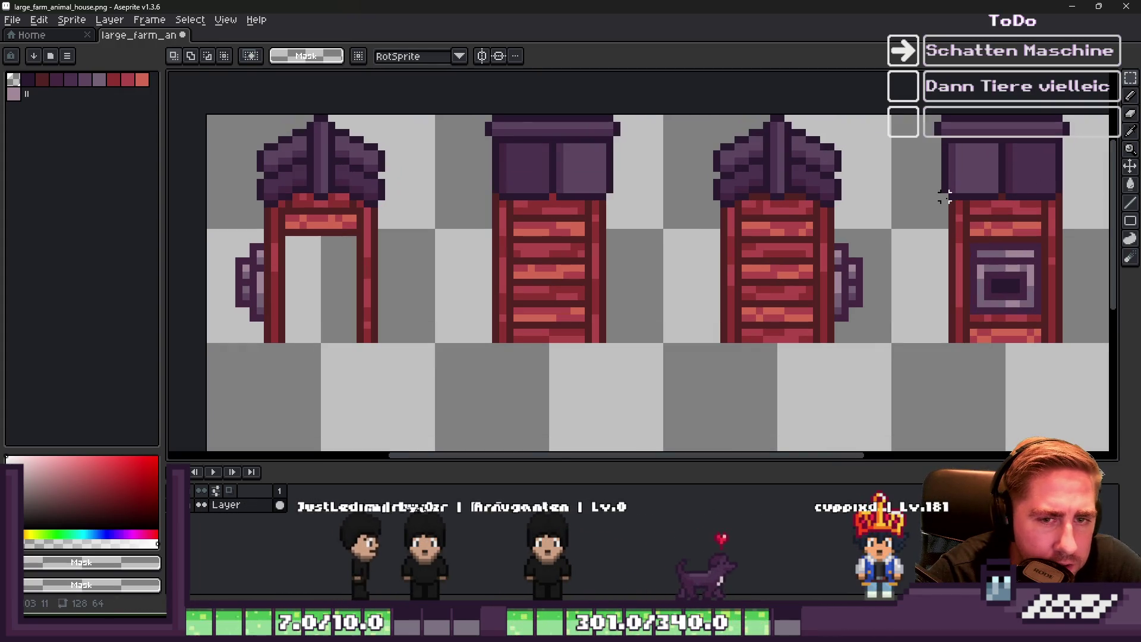
mouse_move(953, 204)
left_mouse_down()
mouse_move(1064, 344)
mouse_move(442, 257)
left_mouse_up()
scroll(1040, 328, "down", 1)
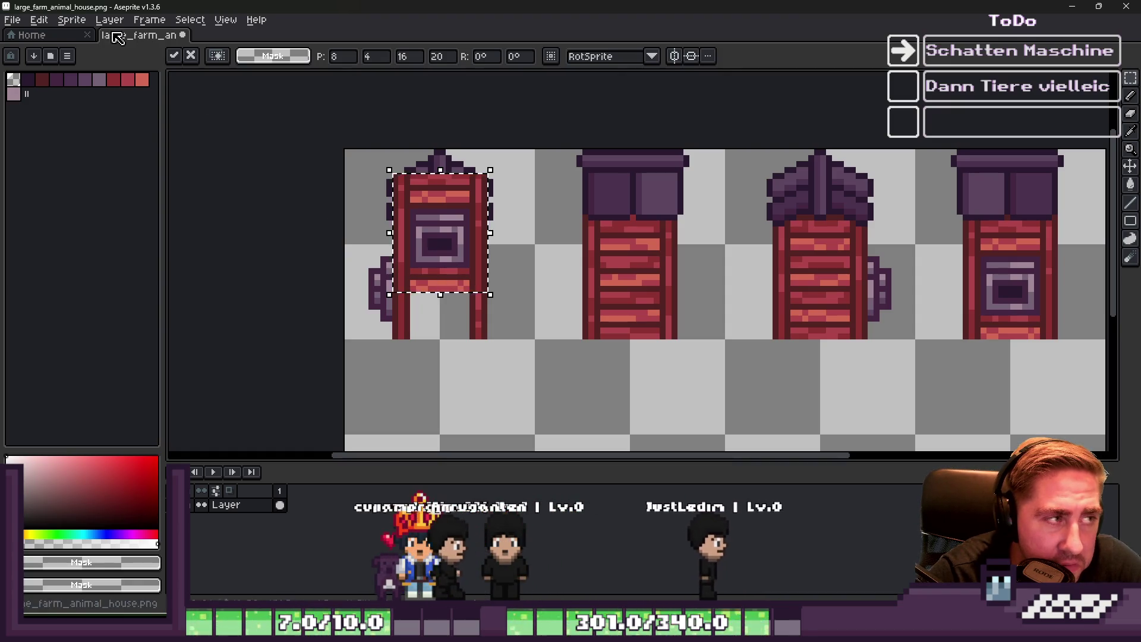
key("ctrl+z")
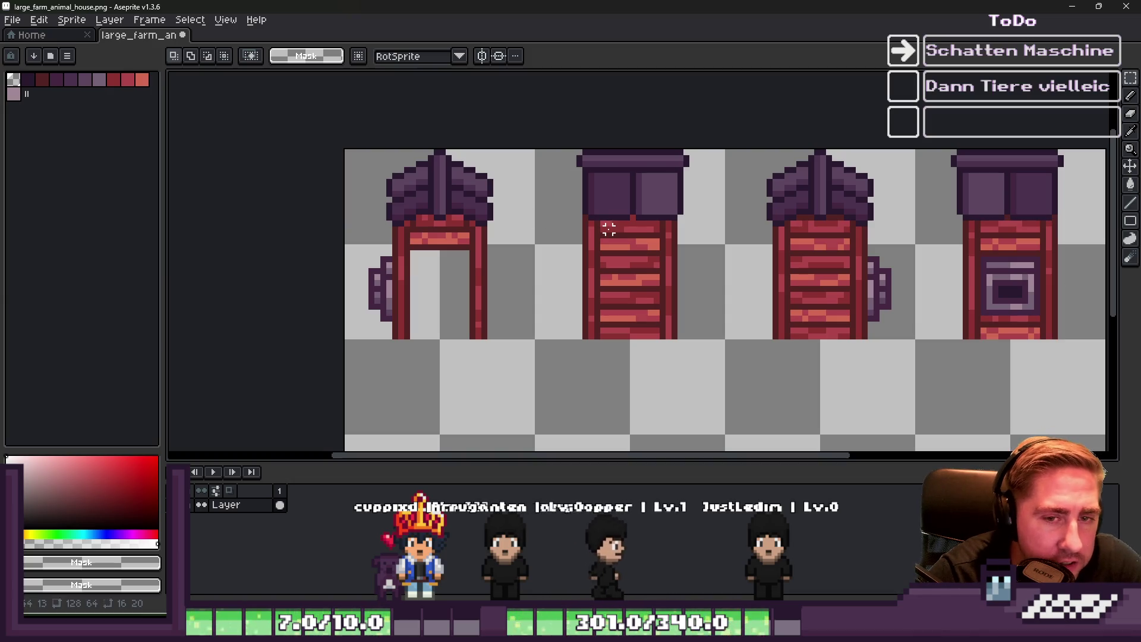
Copy all four houses and place a vertically flipped copy in the lower half
scroll(688, 270, "down", 1)
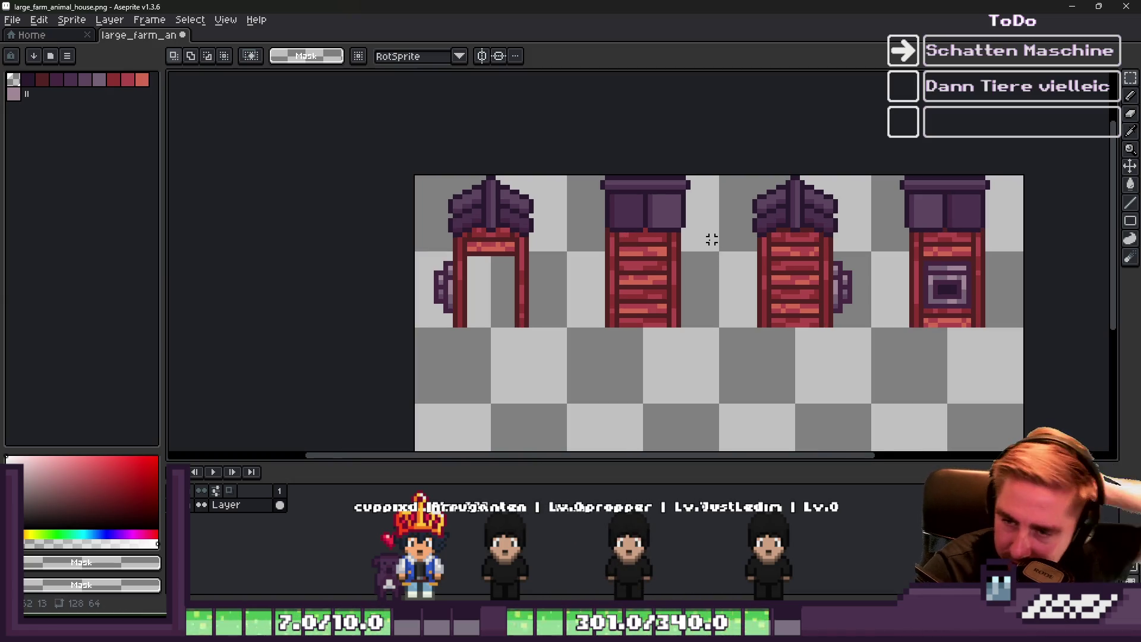
scroll(398, 287, "up", 1)
scroll(433, 287, "up", 1)
scroll(433, 265, "down", 1)
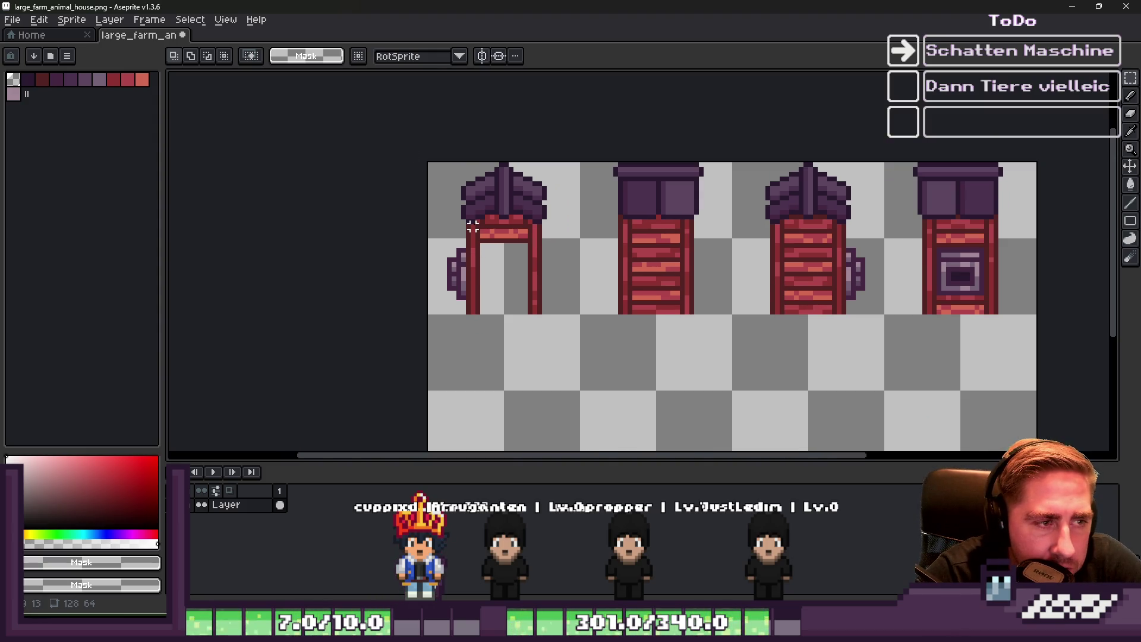
key("ctrl+a")
key("ctrl+c")
key("ctrl+v")
key("shift+v")
mouse_move(526, 348)
left_mouse_down()
mouse_move(522, 374)
mouse_move(522, 344)
left_mouse_up()
scroll(540, 309, "down", 1)
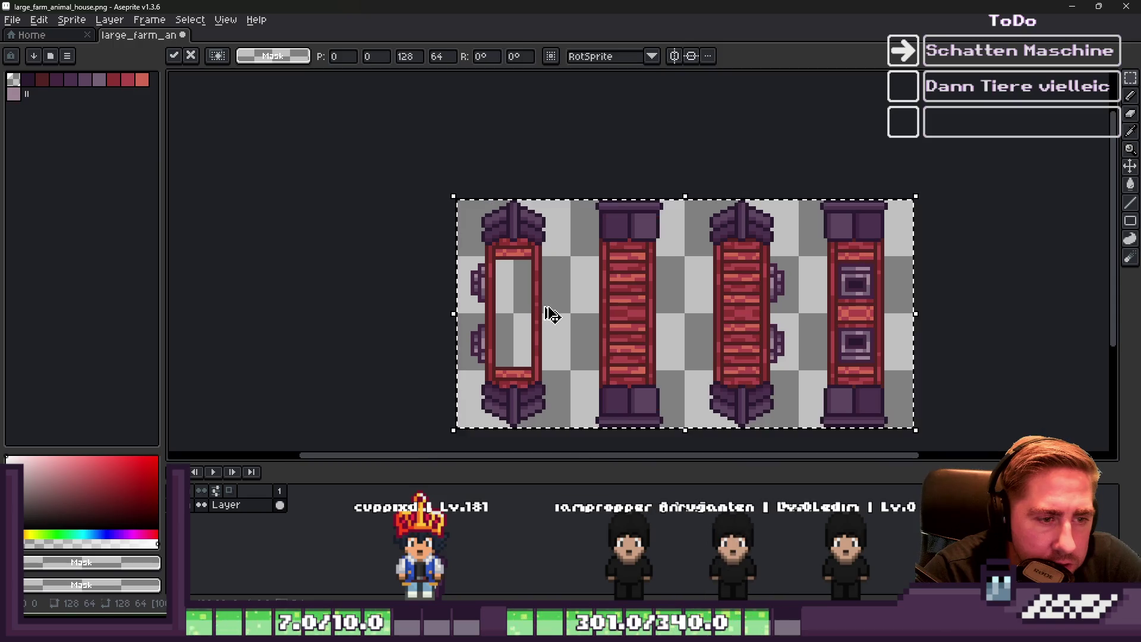
key("Return")
Undo that placement and paste a fresh vertically flipped copy of the houses
key("ctrl+z")
scroll(672, 324, "down", 1)
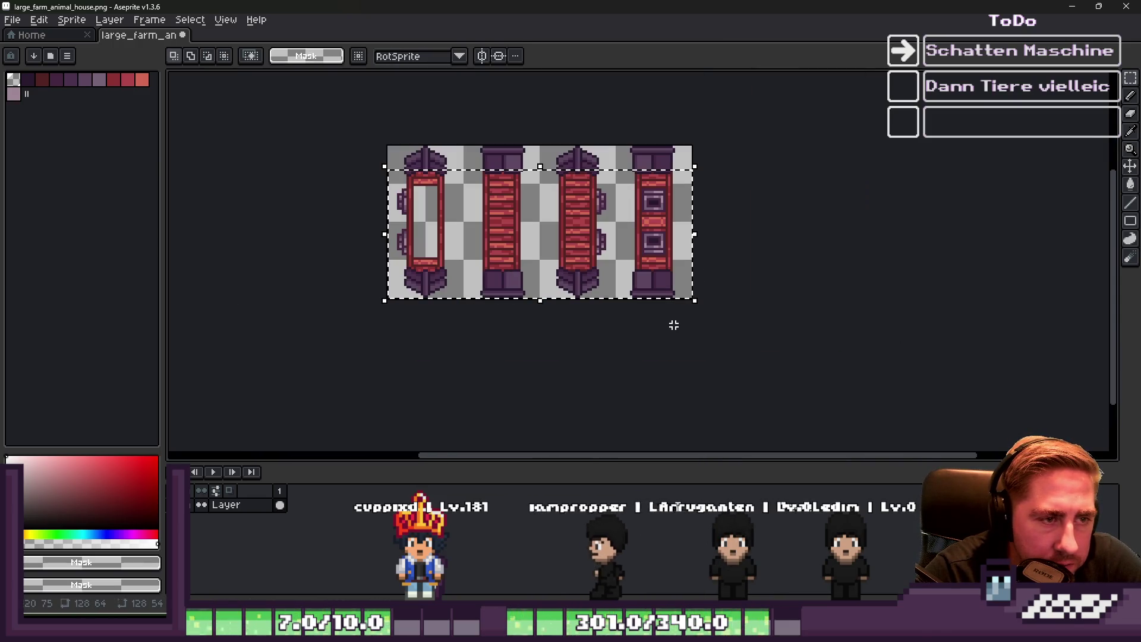
key("ctrl+z")
key("ctrl+z")
key("ctrl+z")
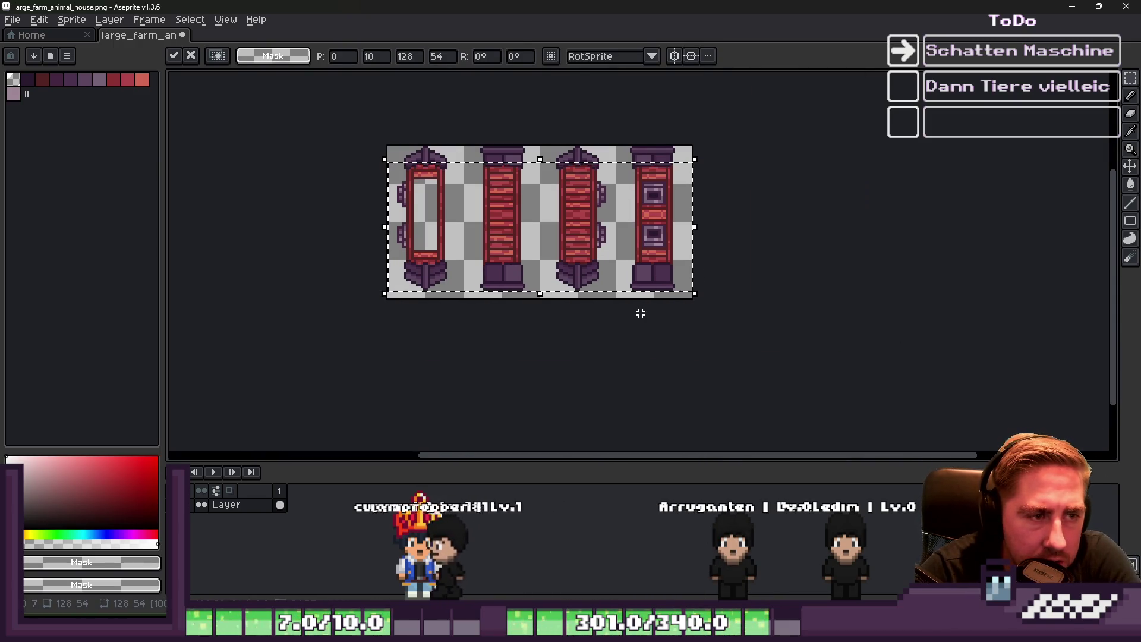
key("ctrl+z")
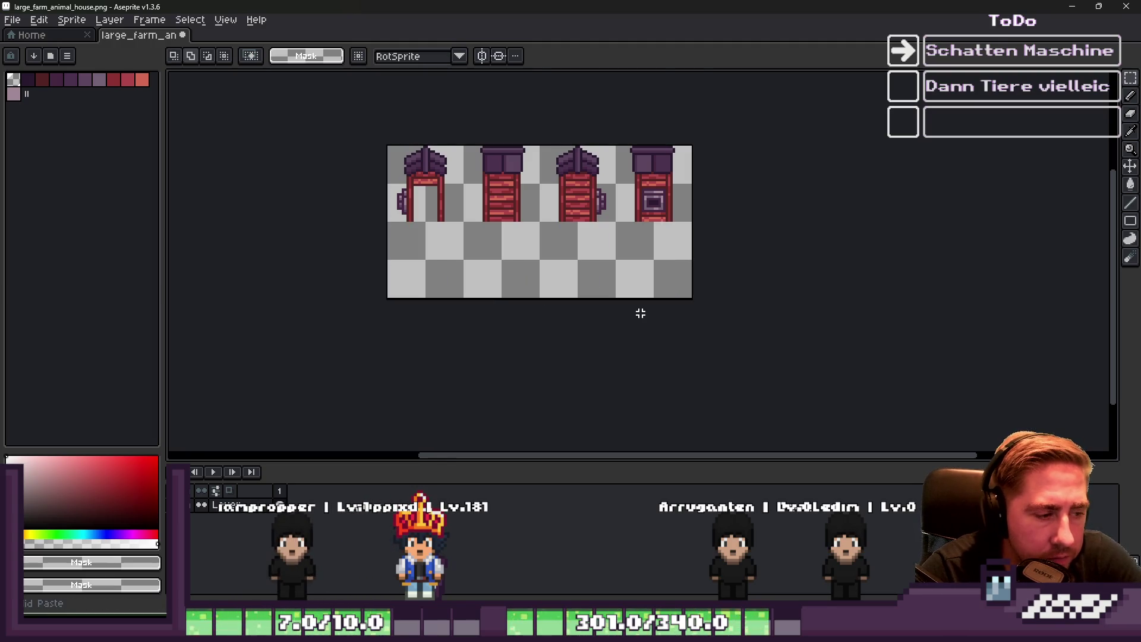
key("ctrl+v")
key("shift+v")
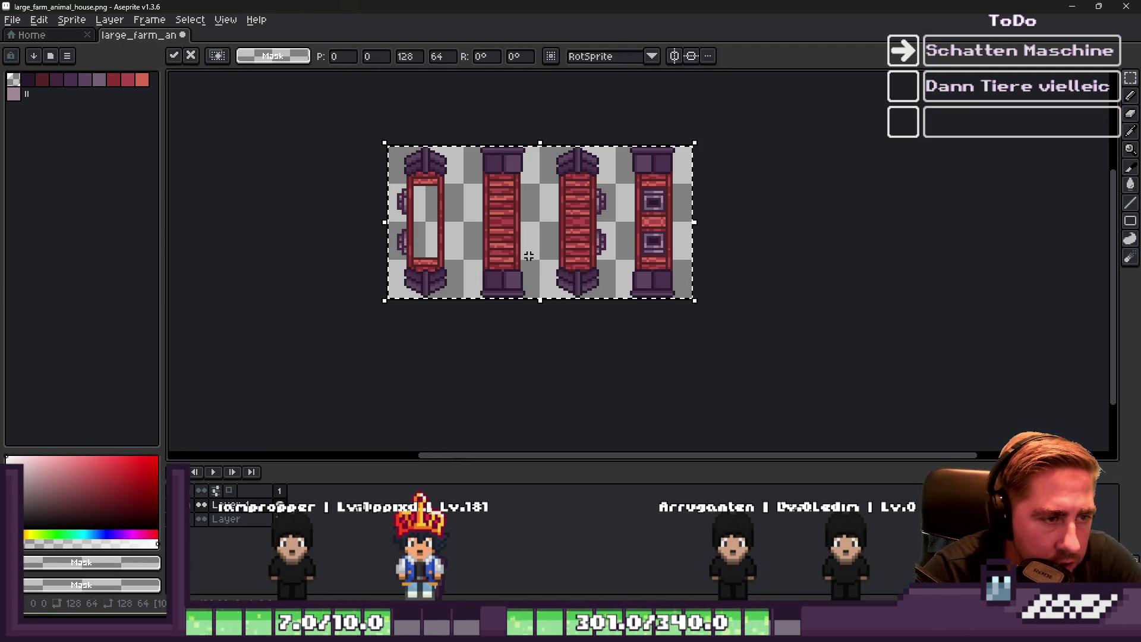
Move the mirrored bottom row up under the house tops and commit it
scroll(404, 237, "up", 3)
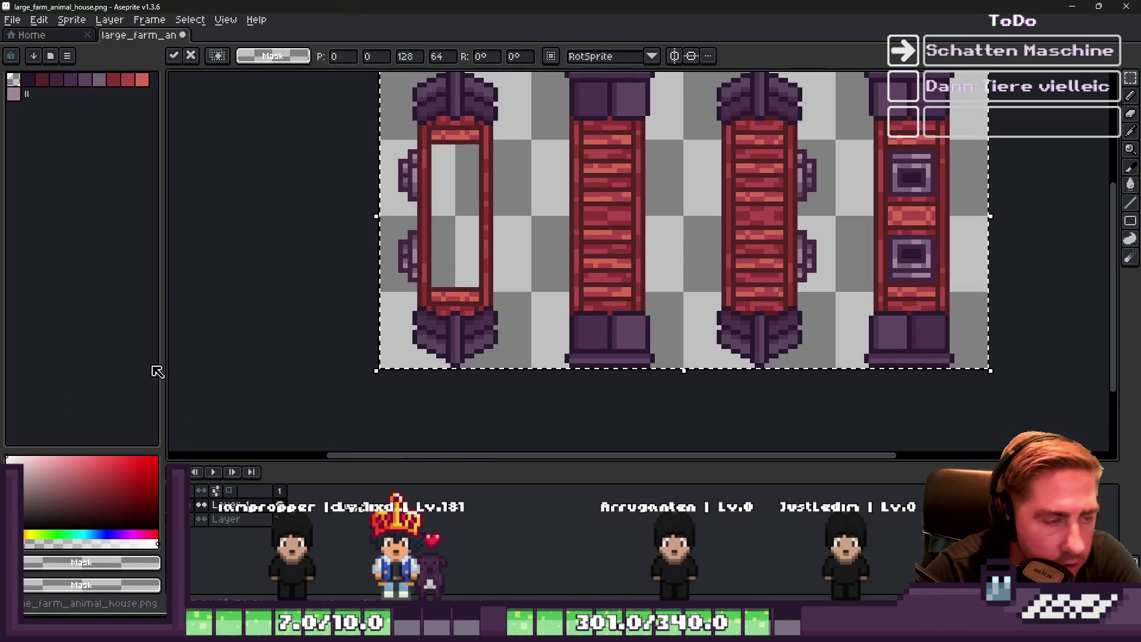
key("Up")
key("Up")
key("Up")
key("Return")
left_click_drag(323, 96, 1037, 355)
scroll(603, 286, "right", 2)
key("ctrl+a")
key("ctrl+d")
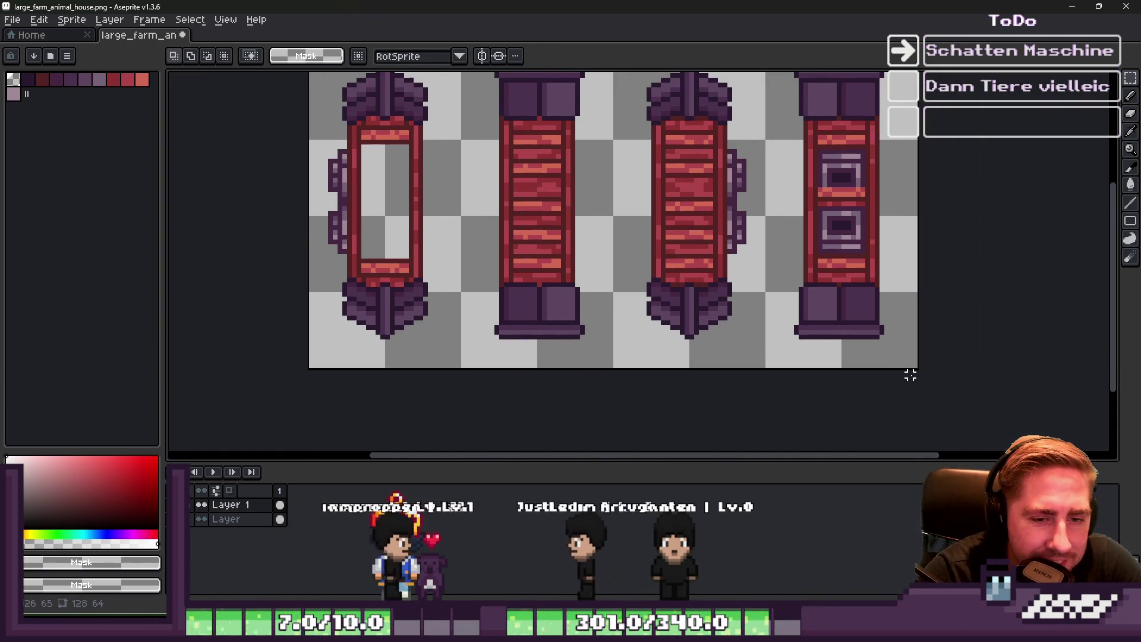
mouse_move(912, 361)
left_mouse_down()
mouse_move(599, 209)
mouse_move(904, 326)
mouse_move(369, 173)
mouse_move(307, 132)
left_mouse_up()
key("ctrl+z")
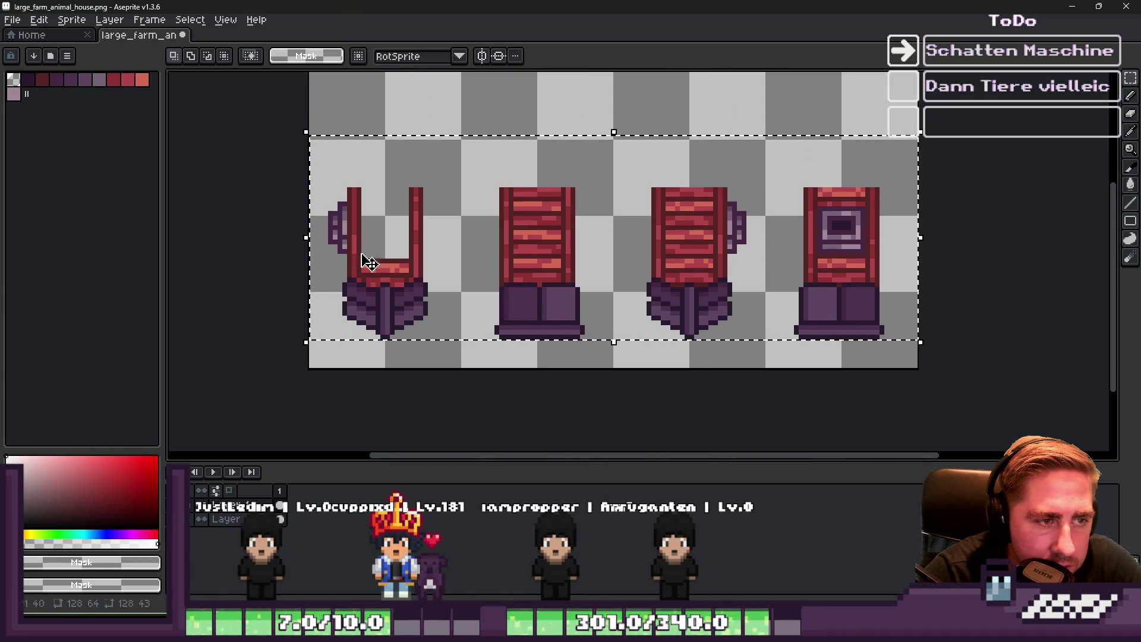
mouse_move(305, 189)
left_mouse_down()
mouse_move(928, 343)
mouse_move(933, 334)
left_mouse_up()
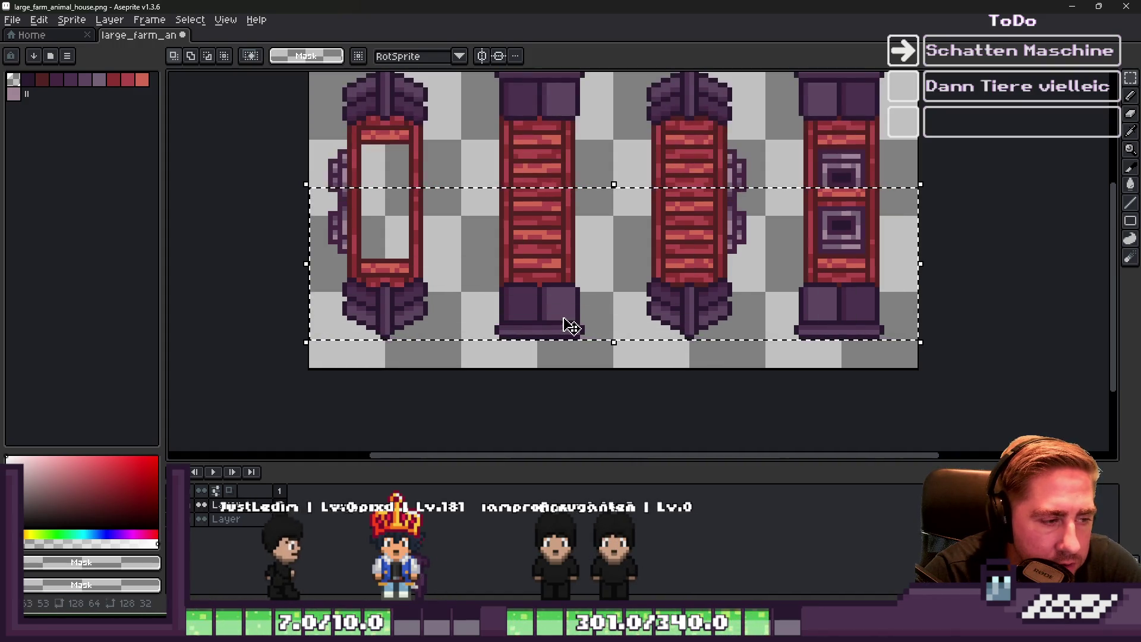
left_click_drag(611, 357, 611, 310)
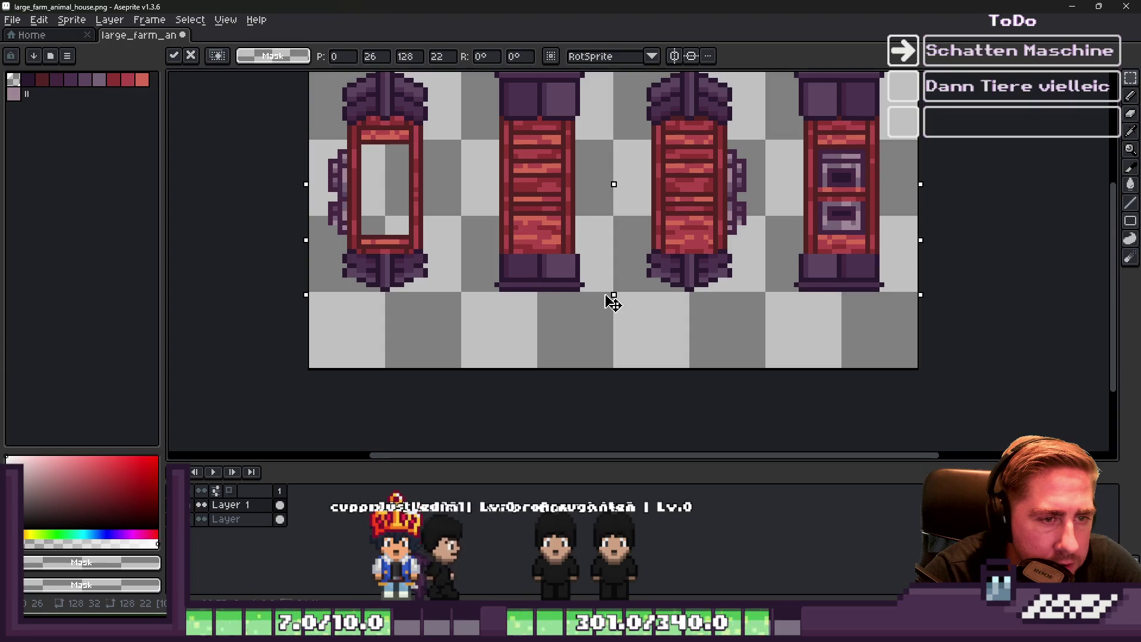
key("Return")
Nudge the left house's lower section left and scale it narrower
scroll(284, 160, "up", 1)
left_click_drag(285, 160, 504, 401)
scroll(248, 265, "up", 1)
key("Left")
key("Left")
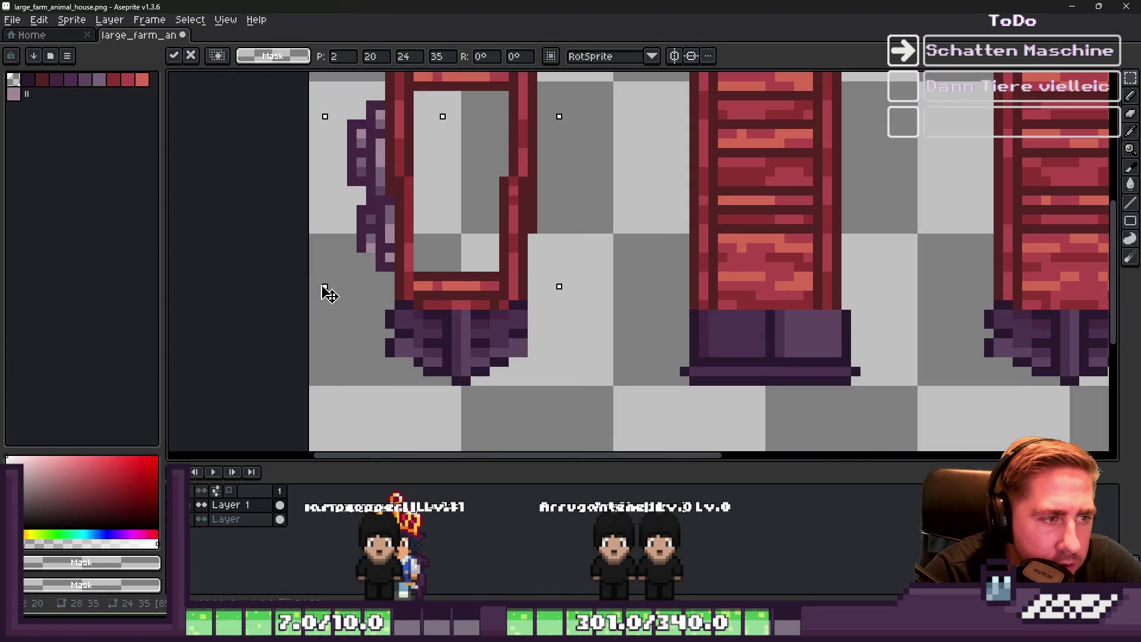
left_click_drag(324, 288, 333, 288)
scroll(530, 273, "down", 1)
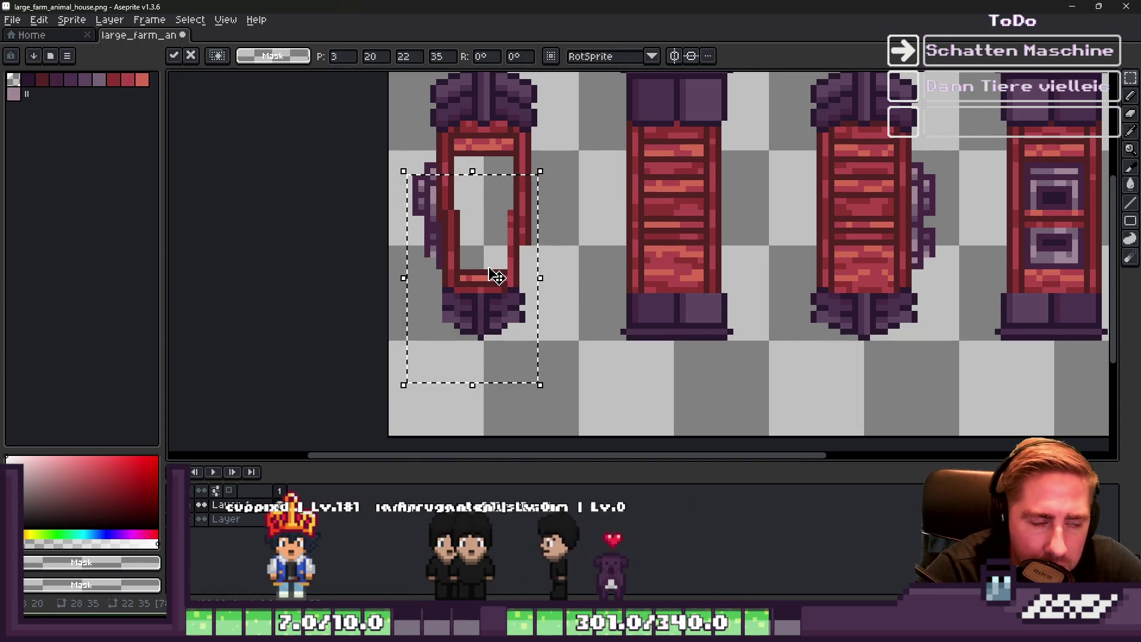
scroll(467, 271, "up", 2)
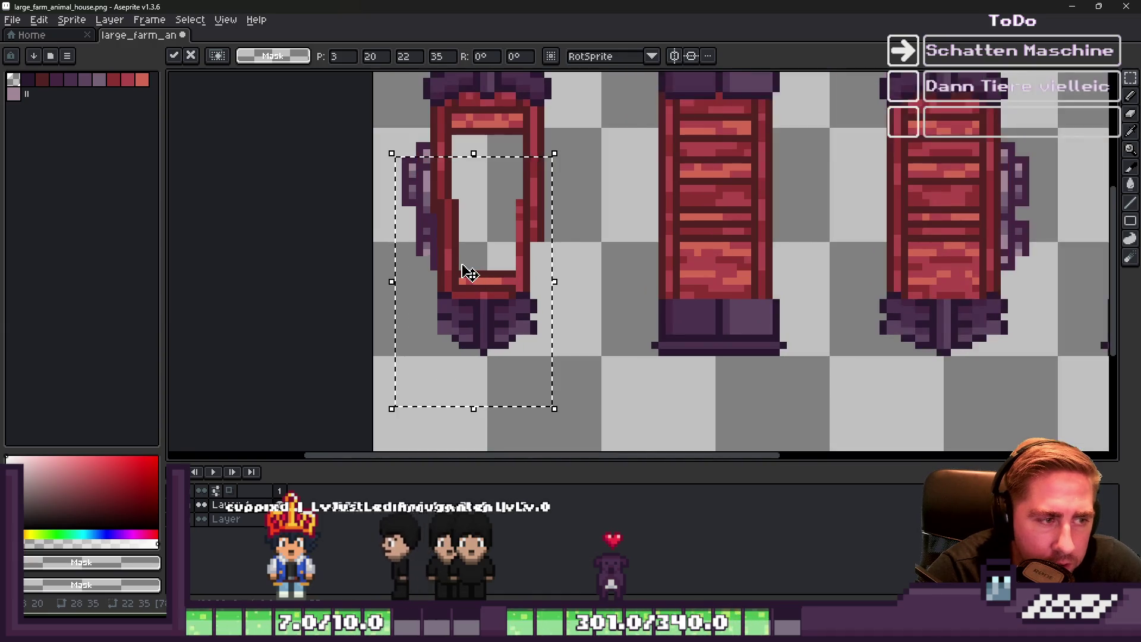
scroll(466, 270, "down", 1)
Reselect the middle pillar's lower section, scale it narrower, and commit
left_click_drag(593, 146, 825, 409)
key("Delete")
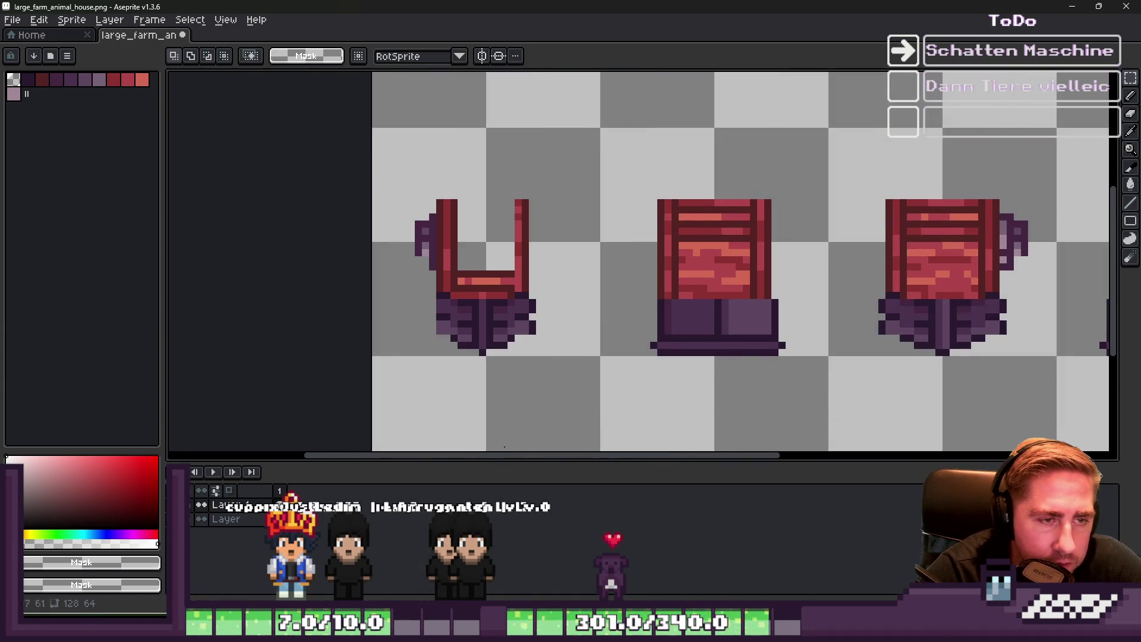
left_click_drag(639, 195, 828, 400)
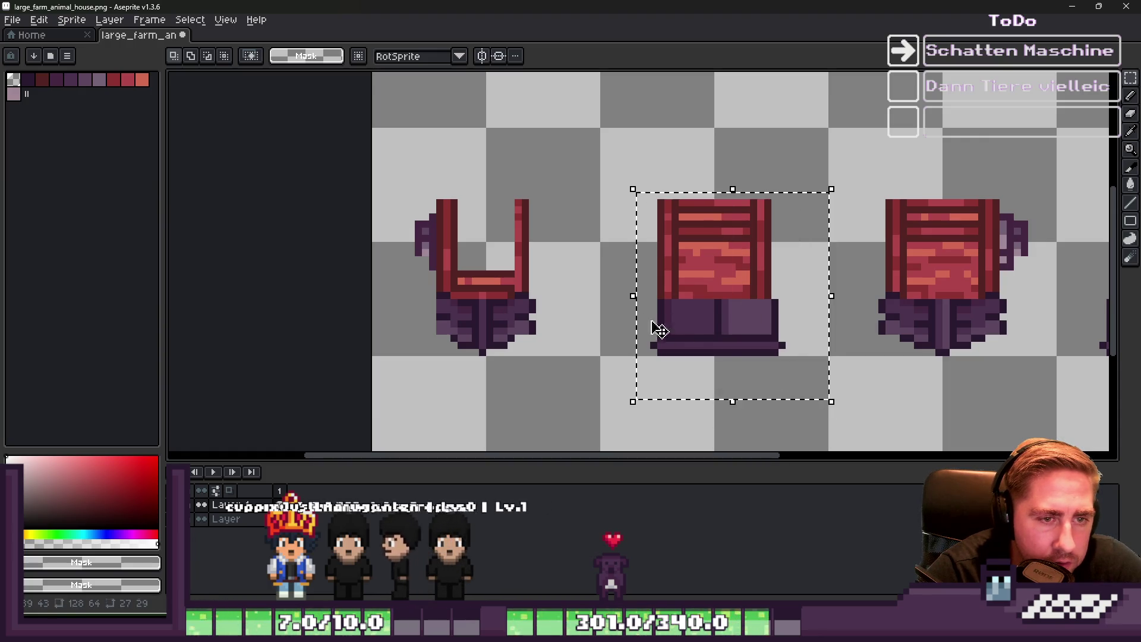
left_click(781, 351)
left_click_drag(782, 351, 624, 166)
left_click(654, 359)
left_click_drag(654, 351, 783, 202)
key("i")
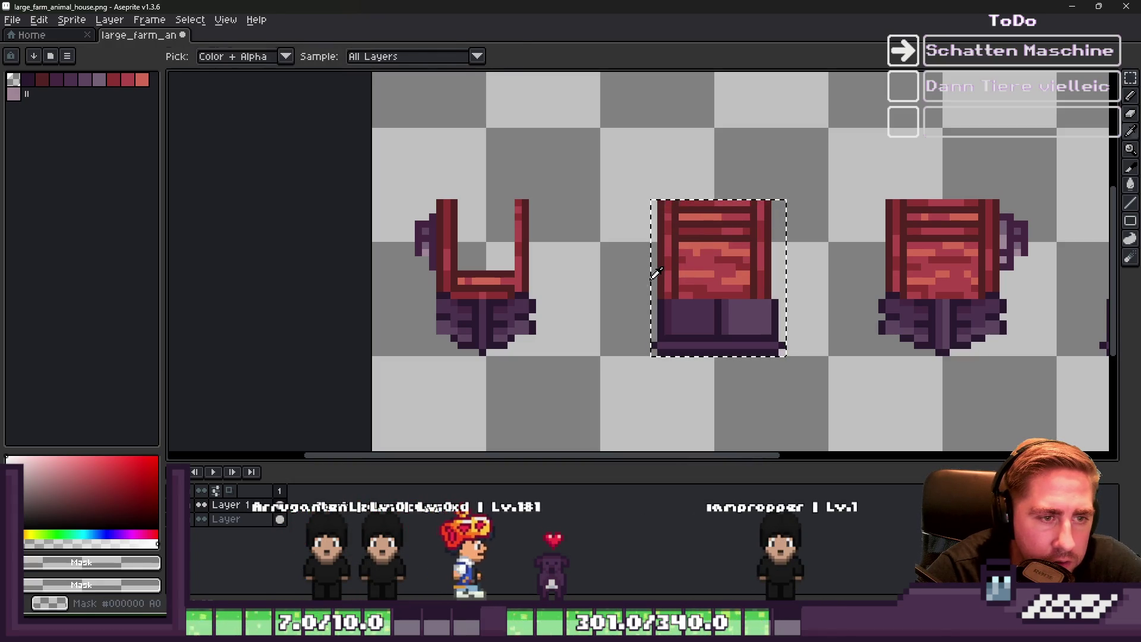
left_click_drag(650, 279, 661, 282)
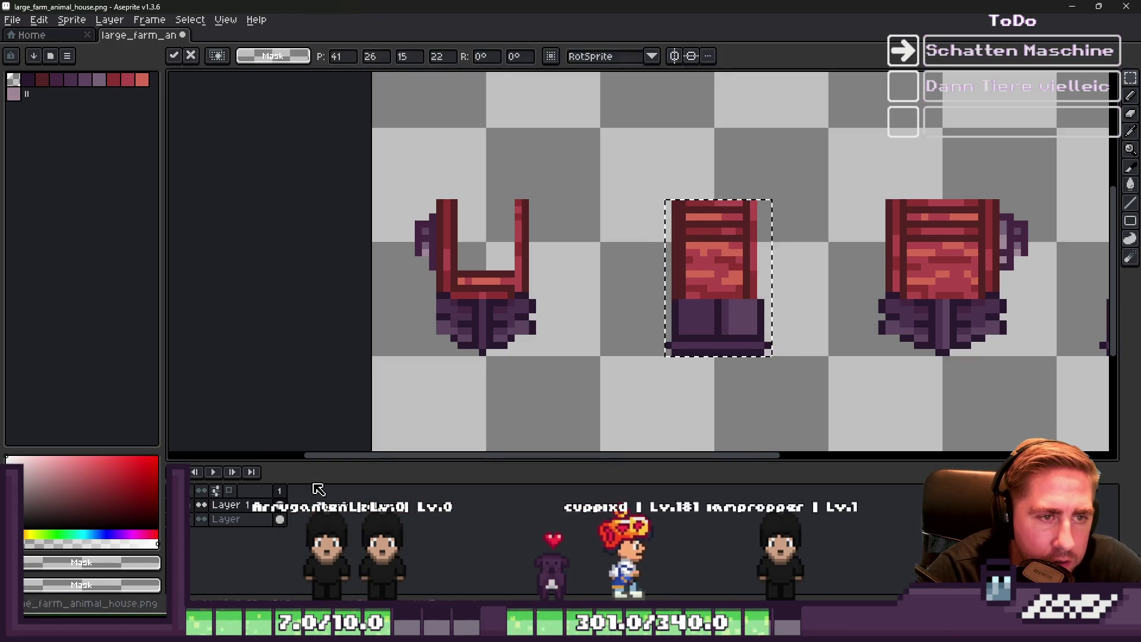
key("Return")
Select the middle pillar's base, narrow it, and commit
scroll(588, 273, "up", 3)
scroll(589, 274, "down", 1)
scroll(933, 266, "up", 1)
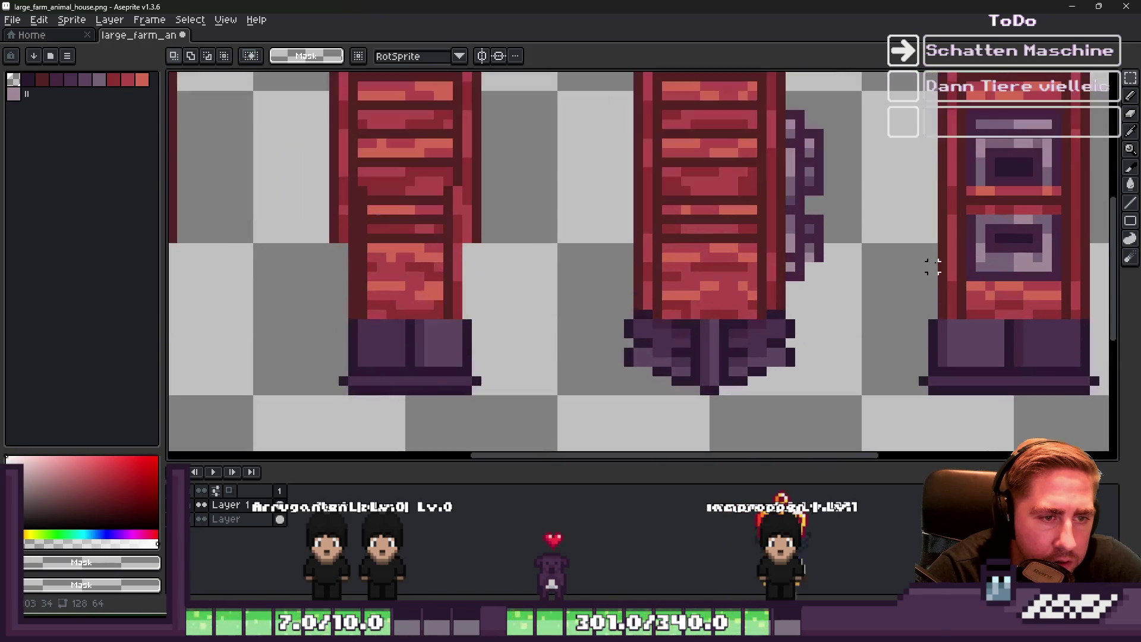
mouse_move(628, 162)
left_mouse_down()
mouse_move(765, 376)
mouse_move(823, 395)
left_mouse_up()
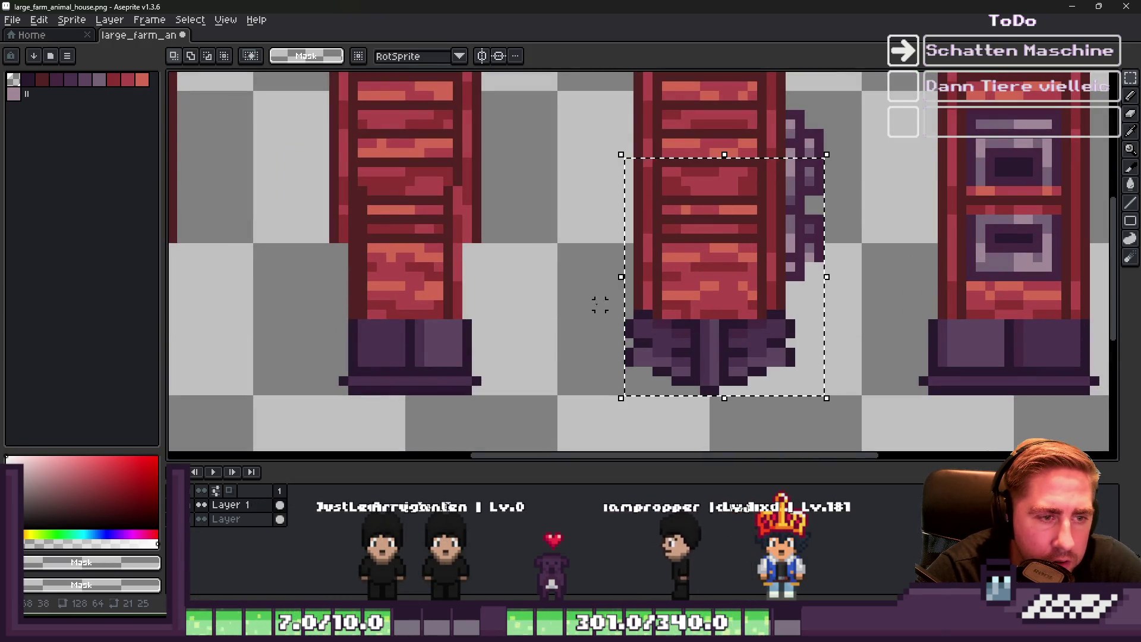
left_click(626, 281)
left_click_drag(625, 282, 640, 285)
key("Return")
Narrow the right pillar's lower section, commit, and clear the selection
left_click_drag(807, 276, 560, 280)
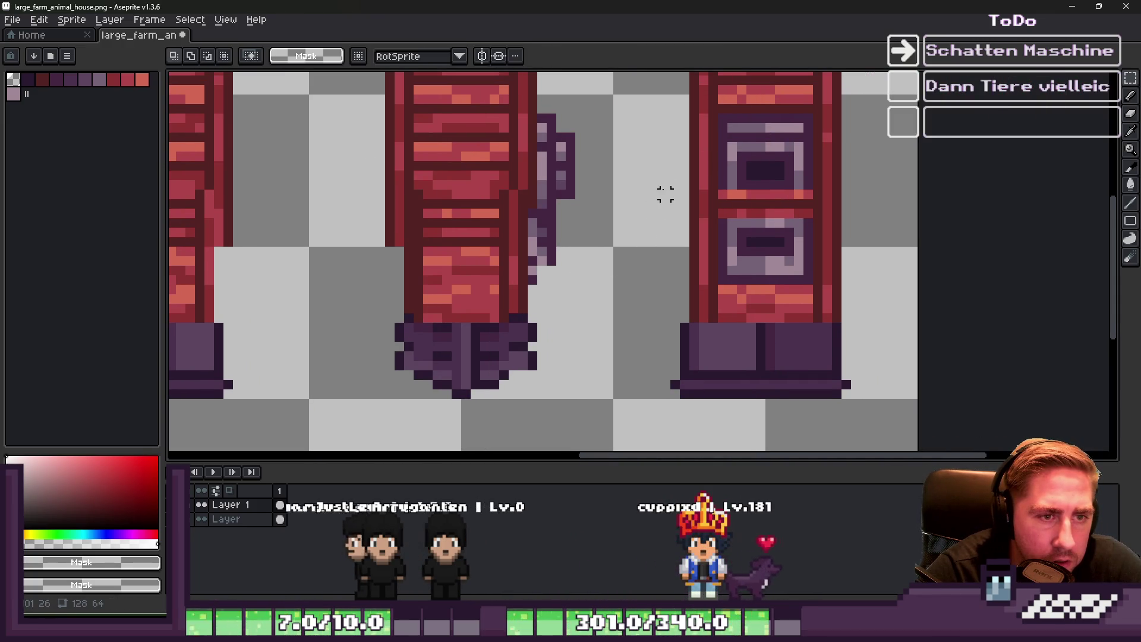
left_click_drag(655, 175, 882, 401)
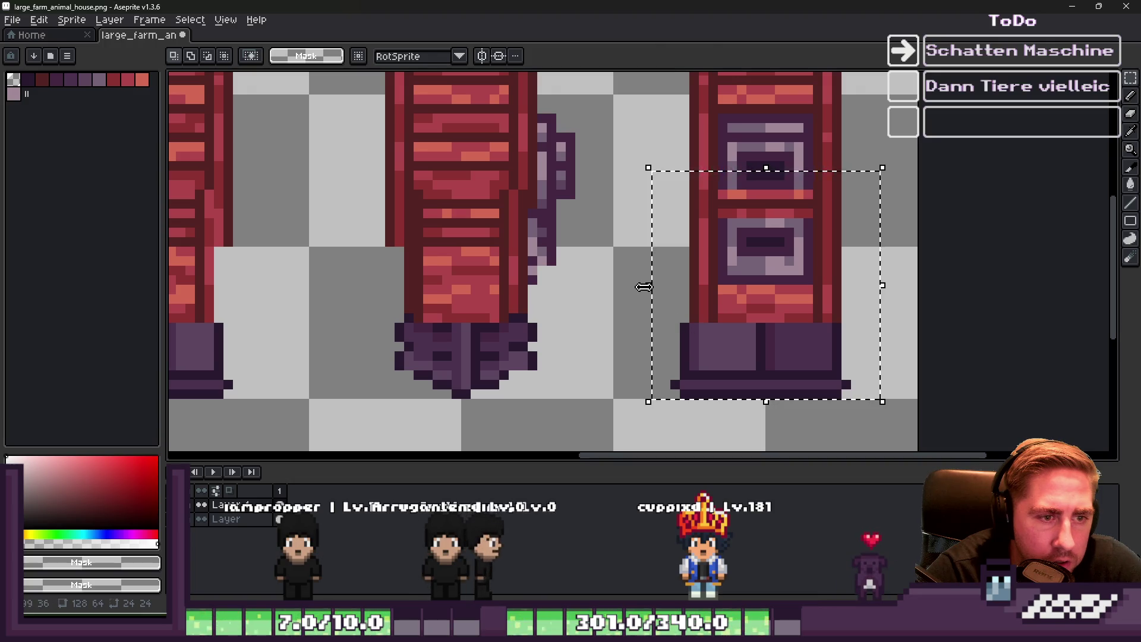
left_click_drag(643, 287, 667, 288)
key("Return")
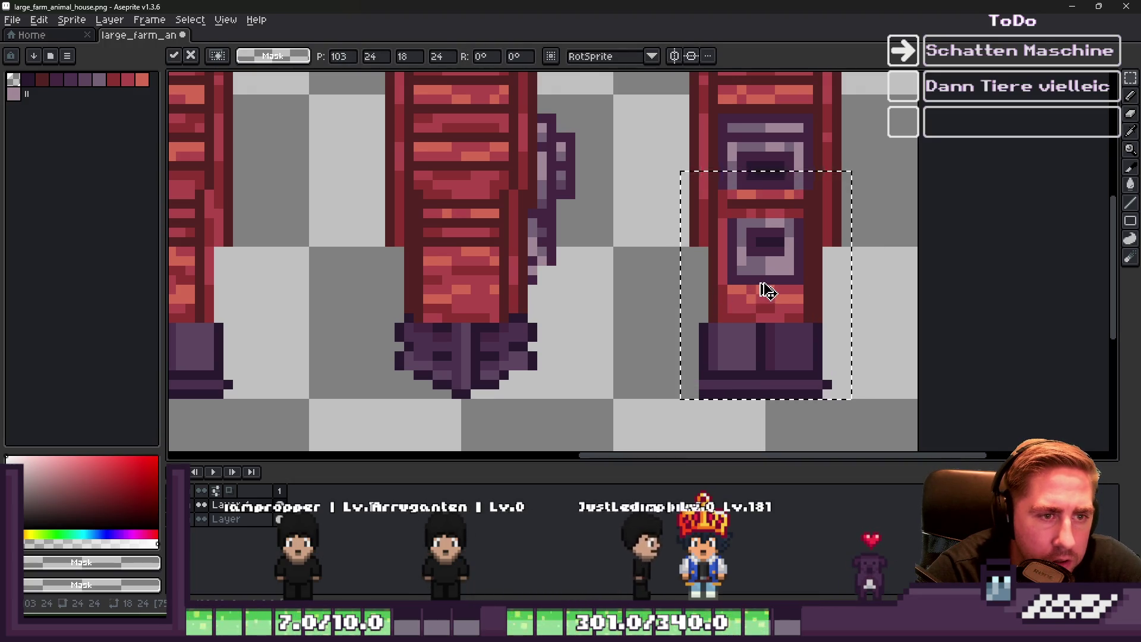
key("ctrl+d")
scroll(702, 291, "down", 1)
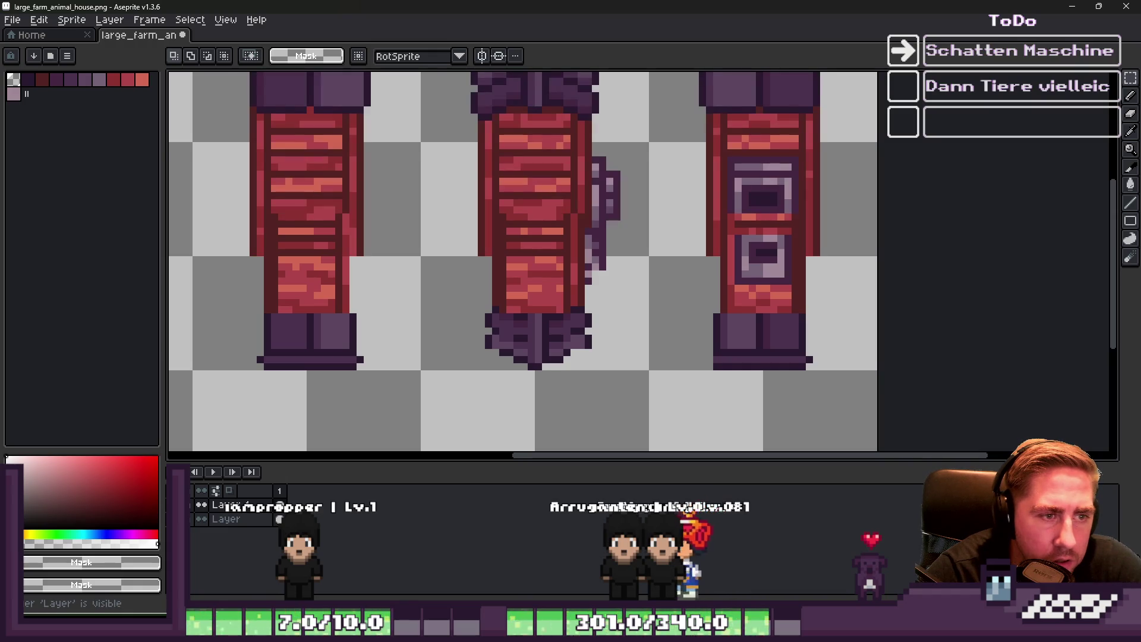
scroll(748, 356, "down", 2)
Select all brick-red #a0454a pixels with Color Range at tolerance about 162
scroll(622, 324, "up", 1)
left_click(625, 301, "alt")
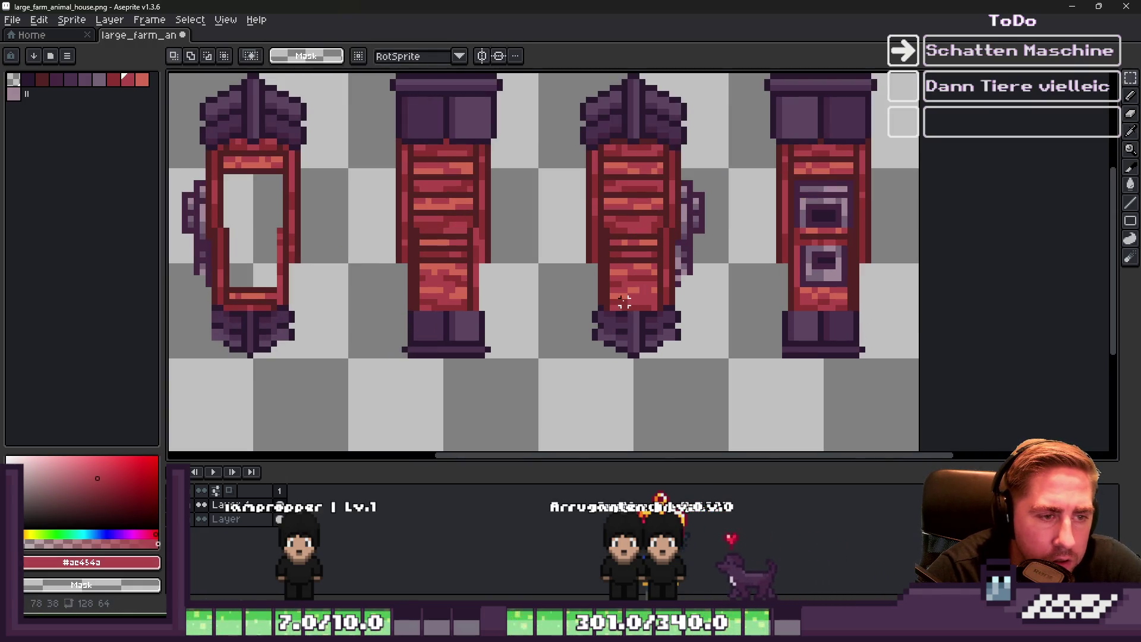
left_click(190, 20)
left_click(214, 94)
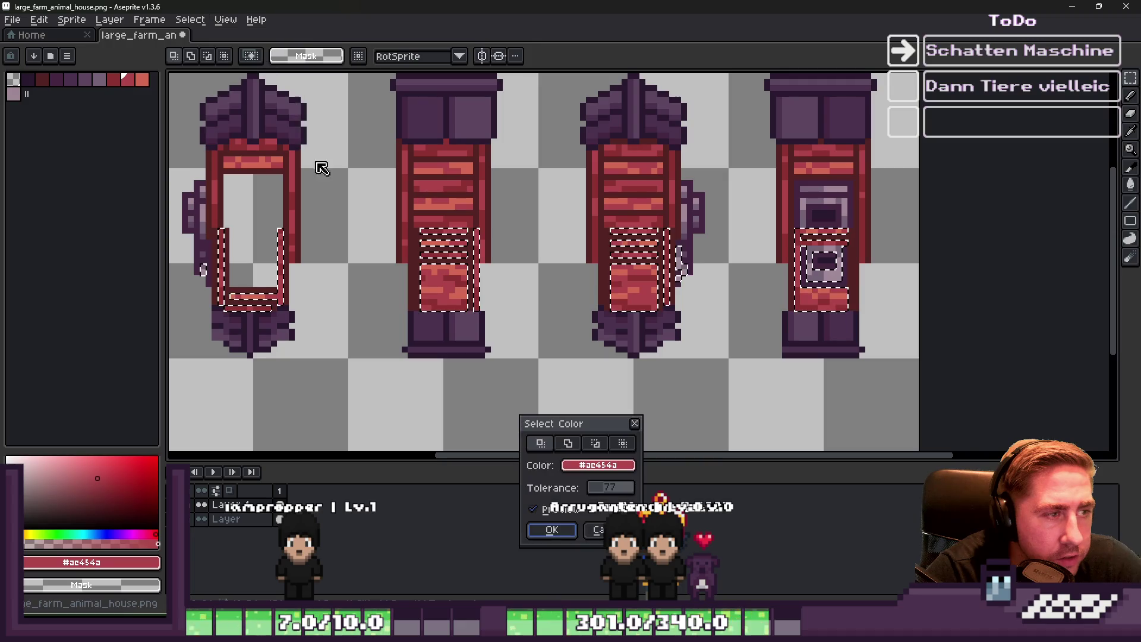
left_click_drag(618, 490, 622, 490)
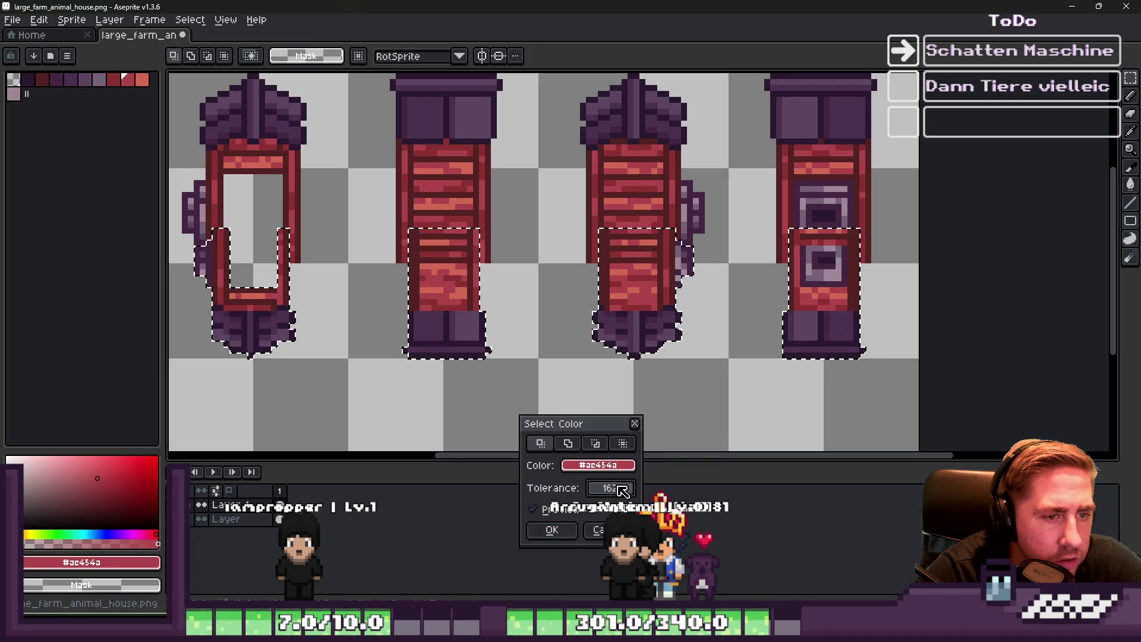
left_click(552, 530)
Erase the selected lower portions of the four pillars
scroll(662, 318, "down", 1)
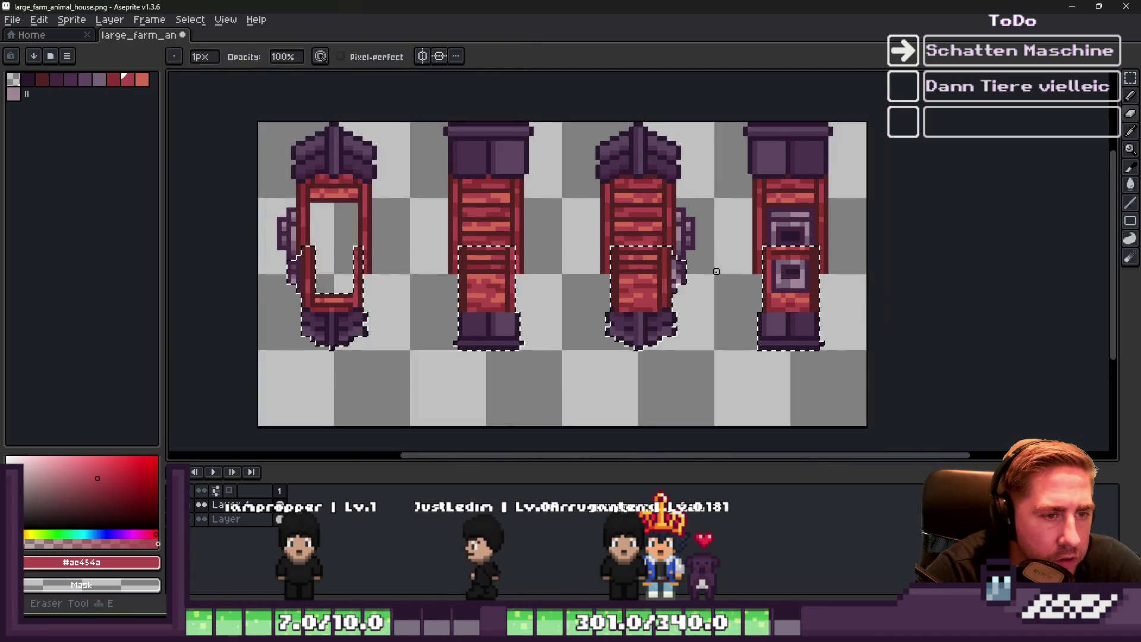
mouse_move(750, 300)
left_mouse_down()
mouse_move(841, 255)
mouse_move(624, 343)
left_mouse_up()
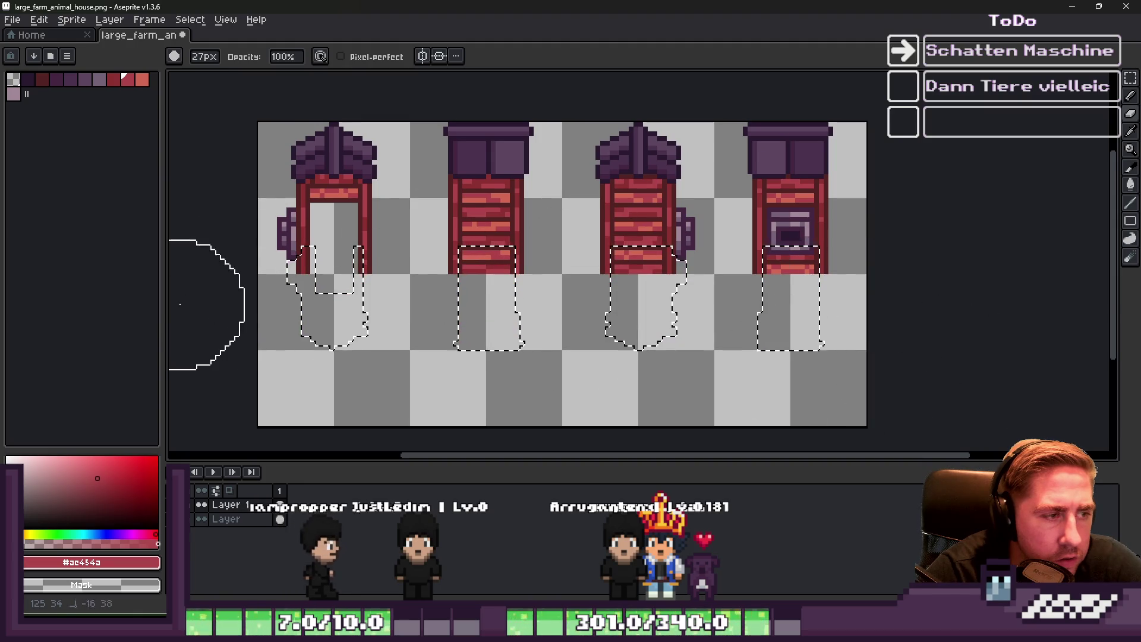
key("b")
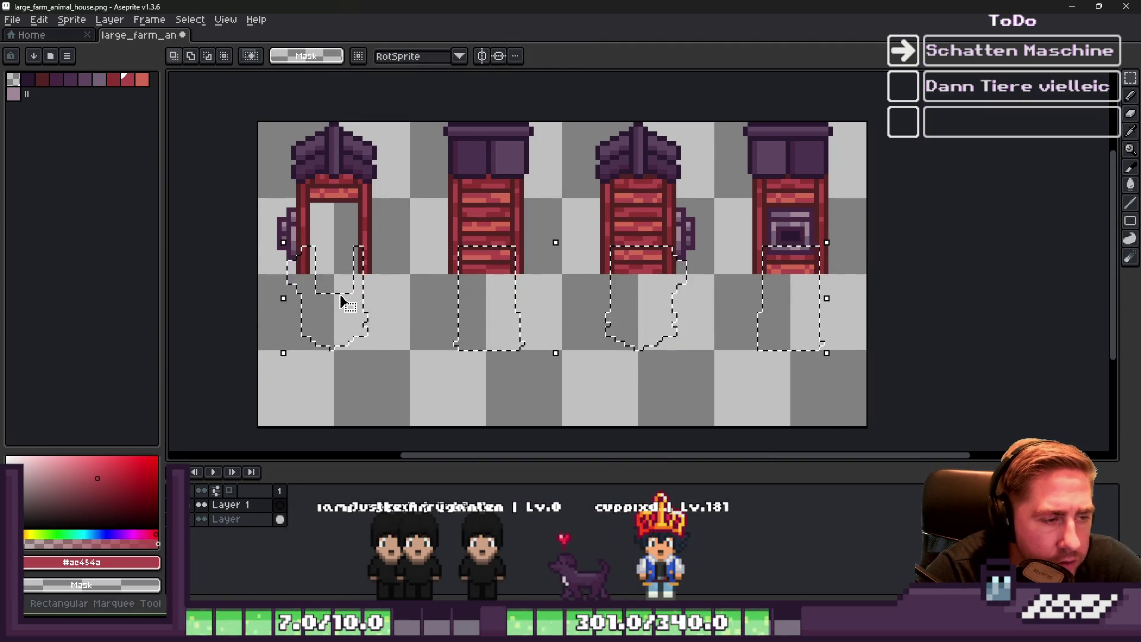
Load the default colour palette from the palette options
scroll(331, 266, "up", 1)
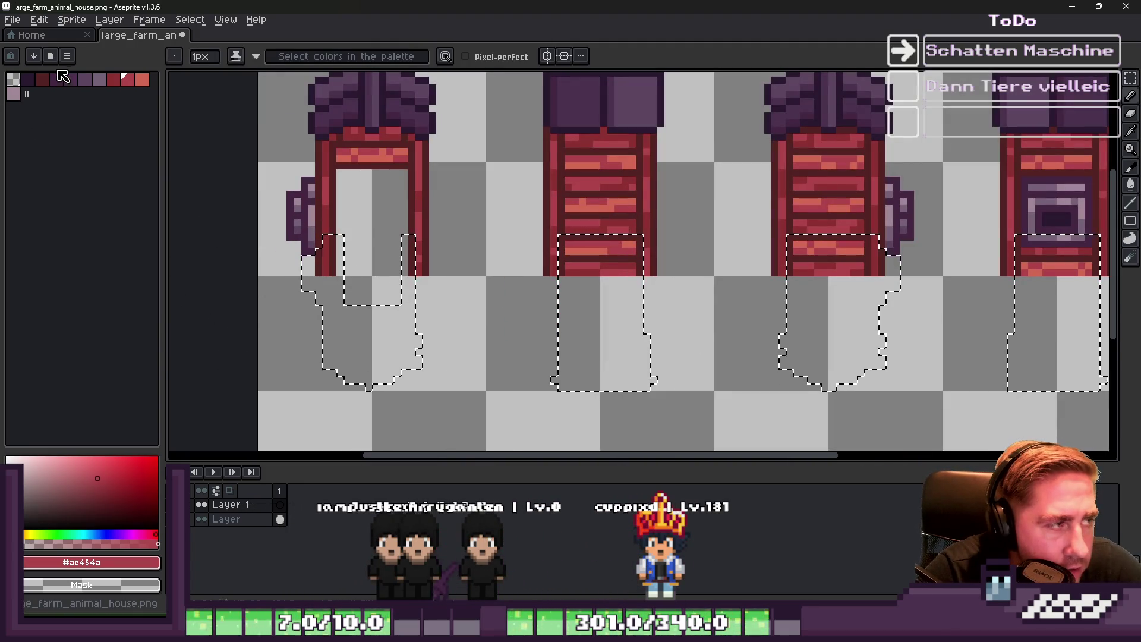
left_click(67, 56)
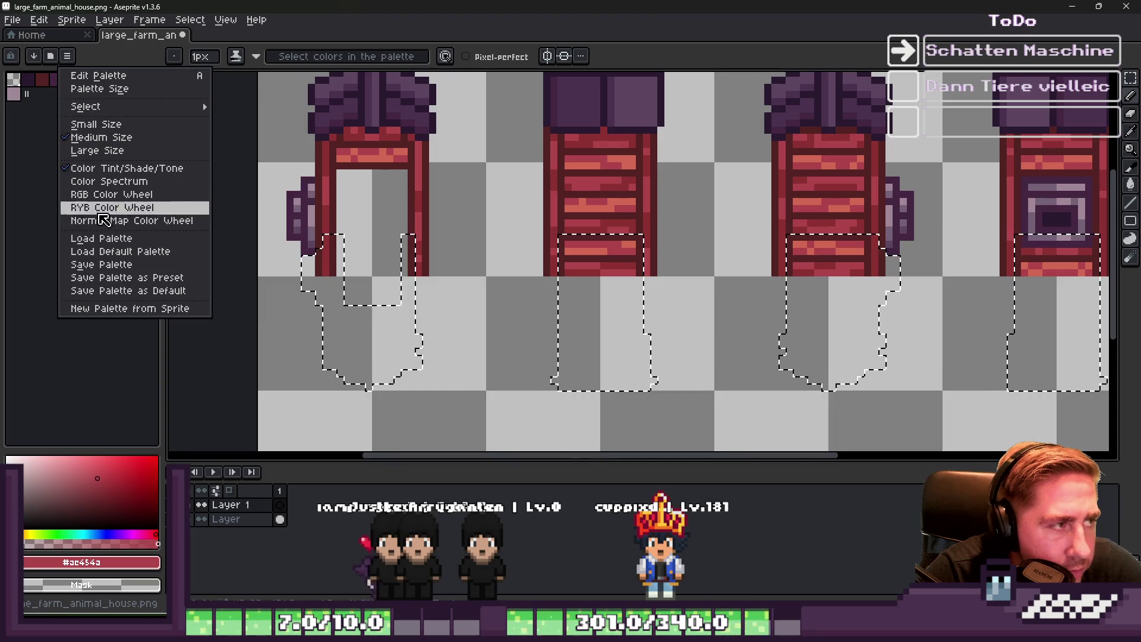
left_click(106, 256)
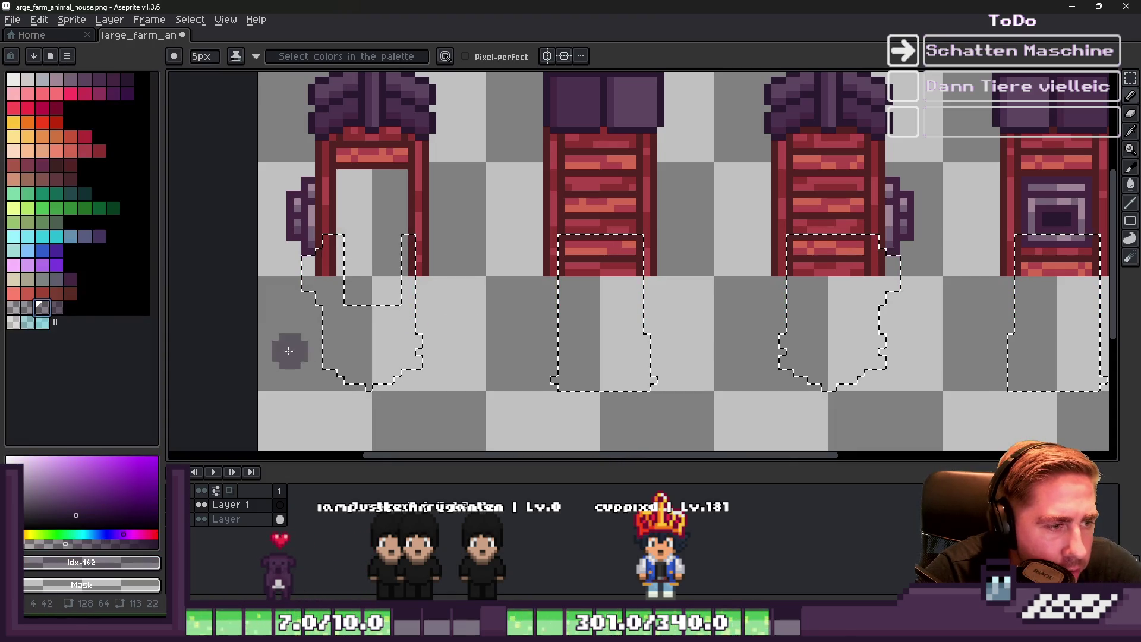
Switch to a smaller Eraser for tidying the gray-purple shadow areas
scroll(357, 330, "down", 2)
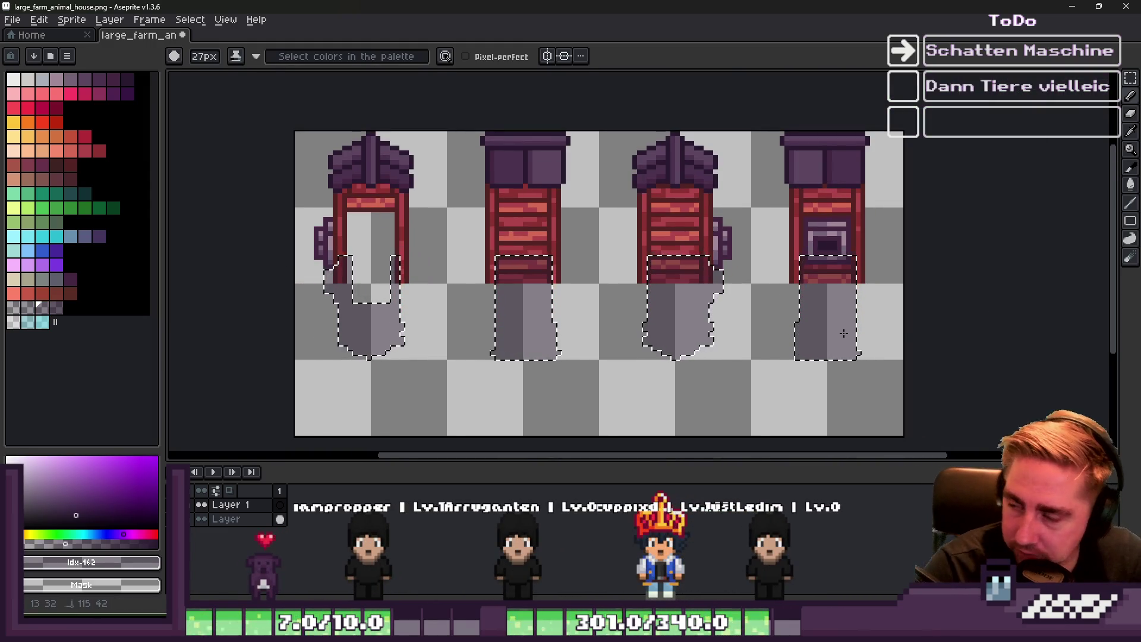
scroll(464, 267, "up", 1)
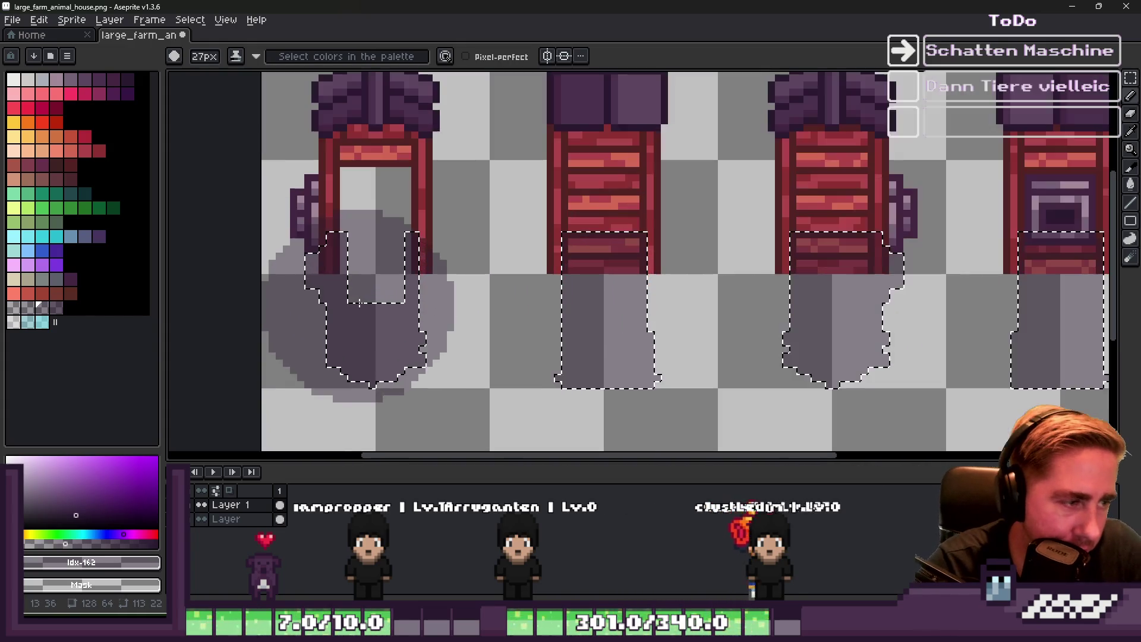
scroll(347, 274, "up", 2)
key("e")
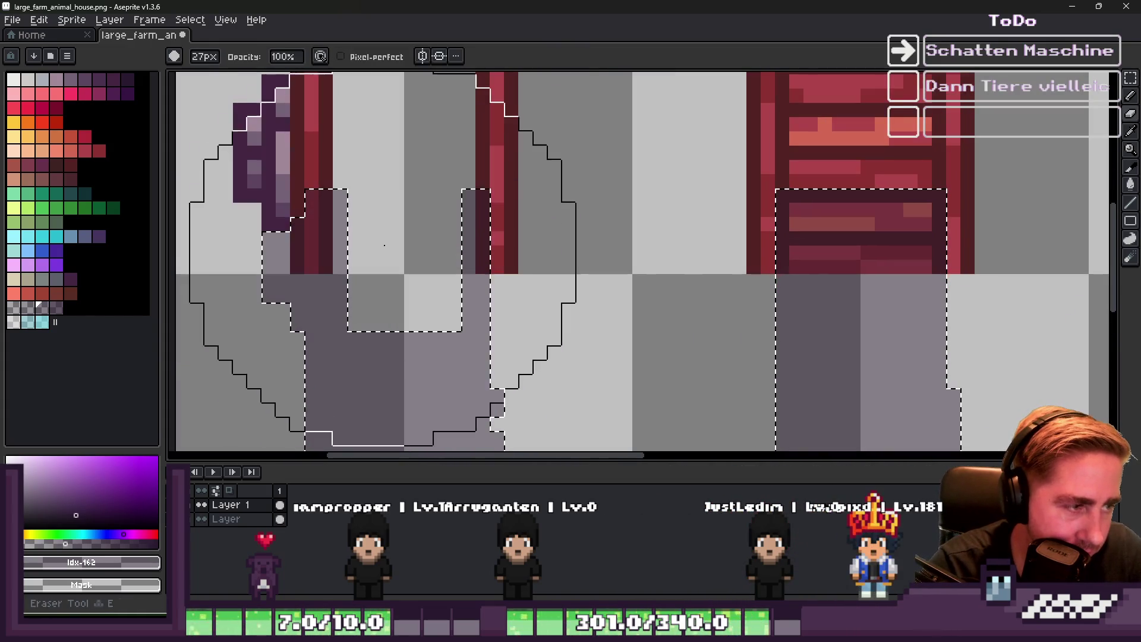
key("minus")
key("minus")
key("minus")
key("minus")
key("minus")
key("minus")
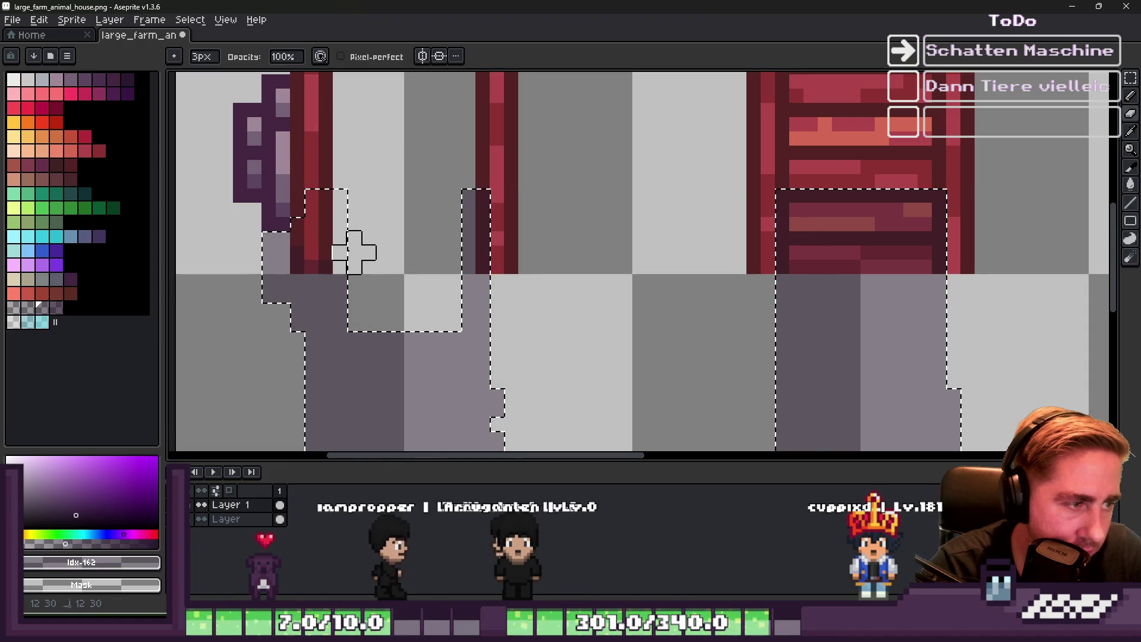
scroll(482, 189, "down", 3)
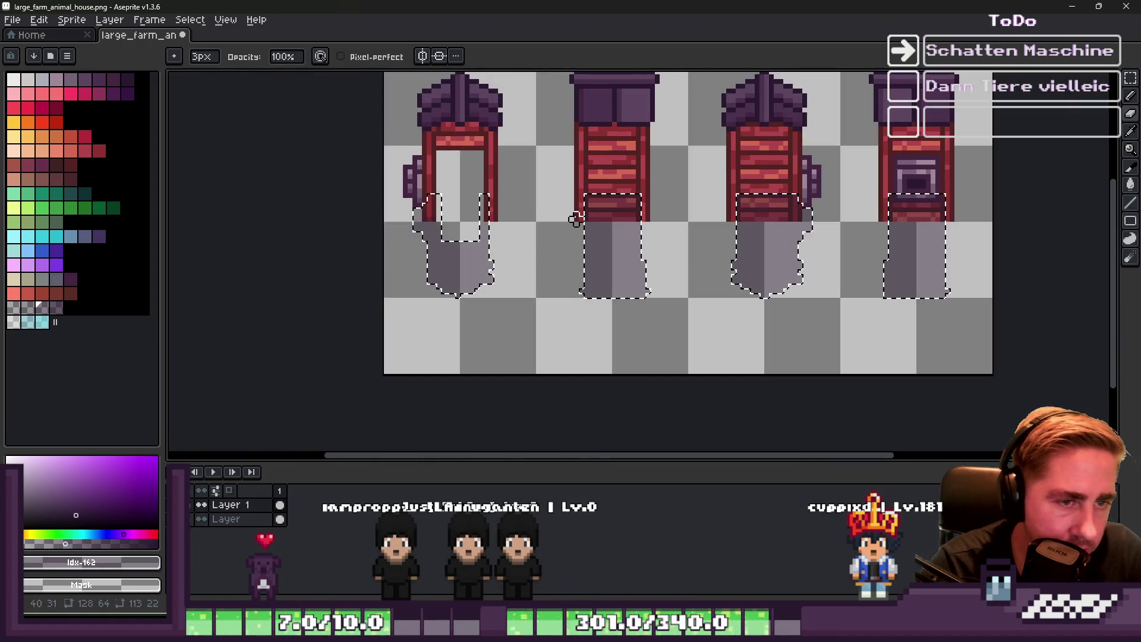
Apply the Outline effect twice across the canvas to soften the shadow edges
key("m")
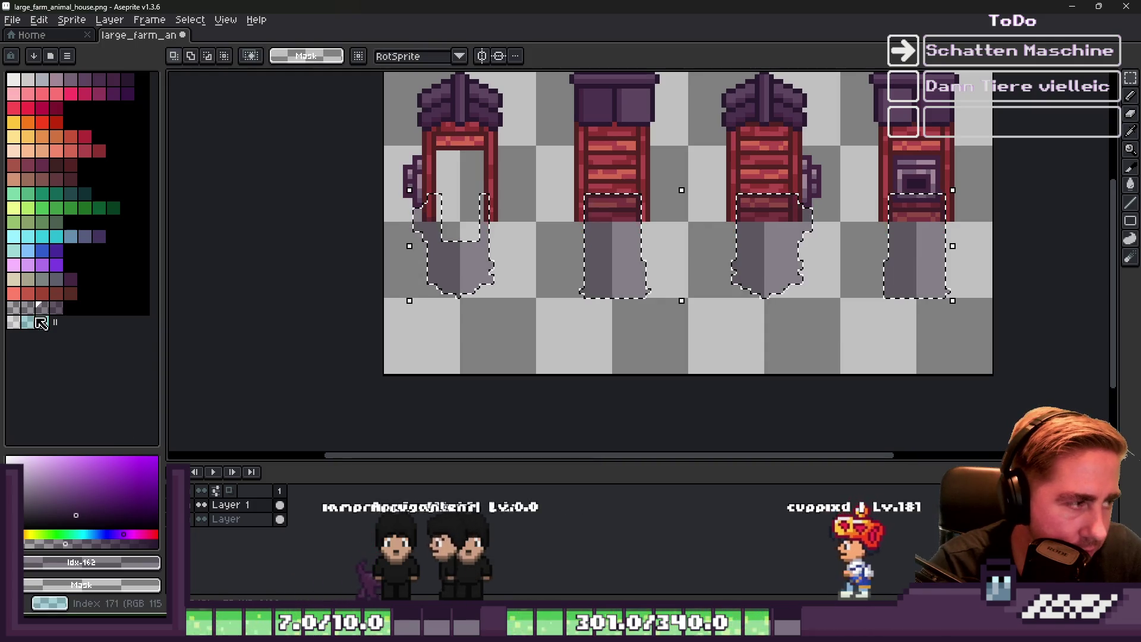
key("ctrl+a")
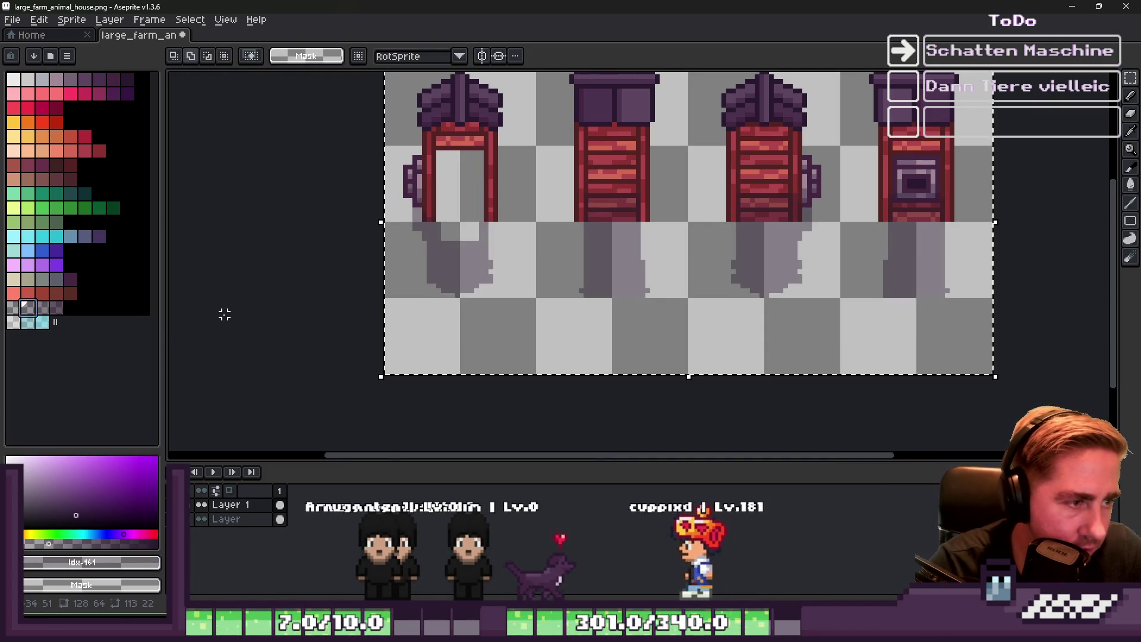
key("shift+o")
key("Return")
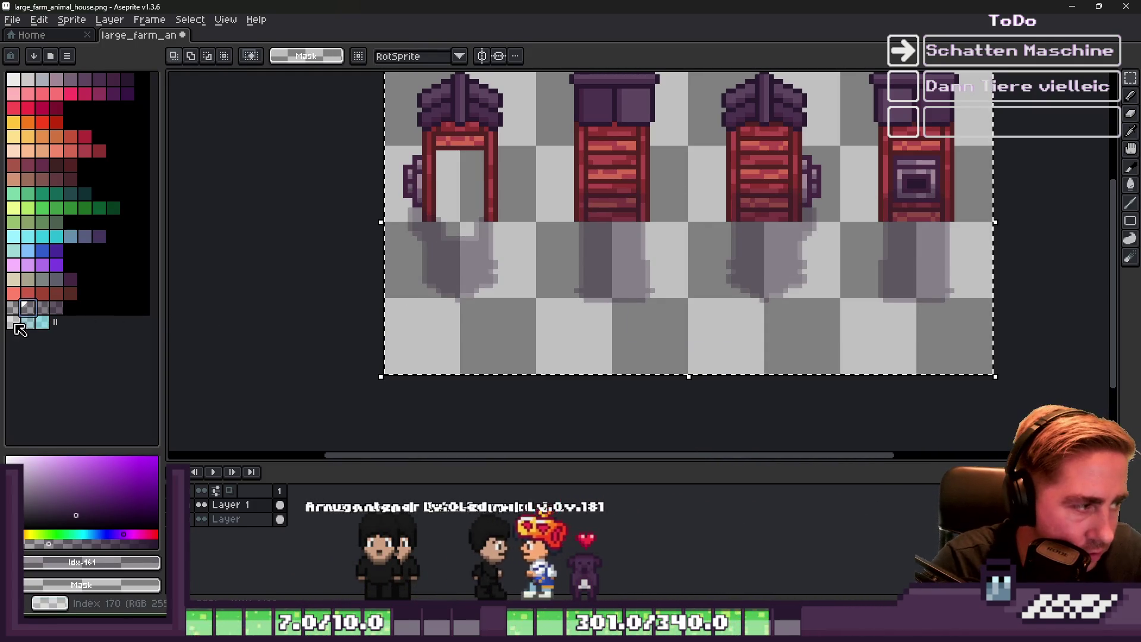
key("ctrl+d")
key("shift+o")
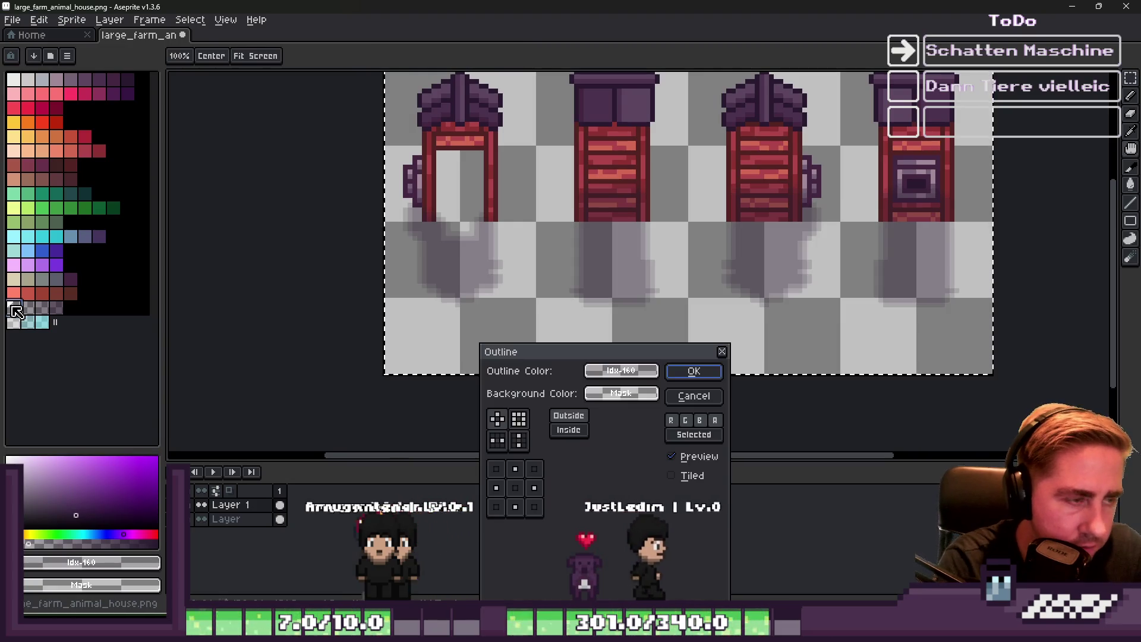
key("Return")
Repaint the first shadow with even grays and place a dark shadow pixel inside
scroll(339, 186, "up", 4)
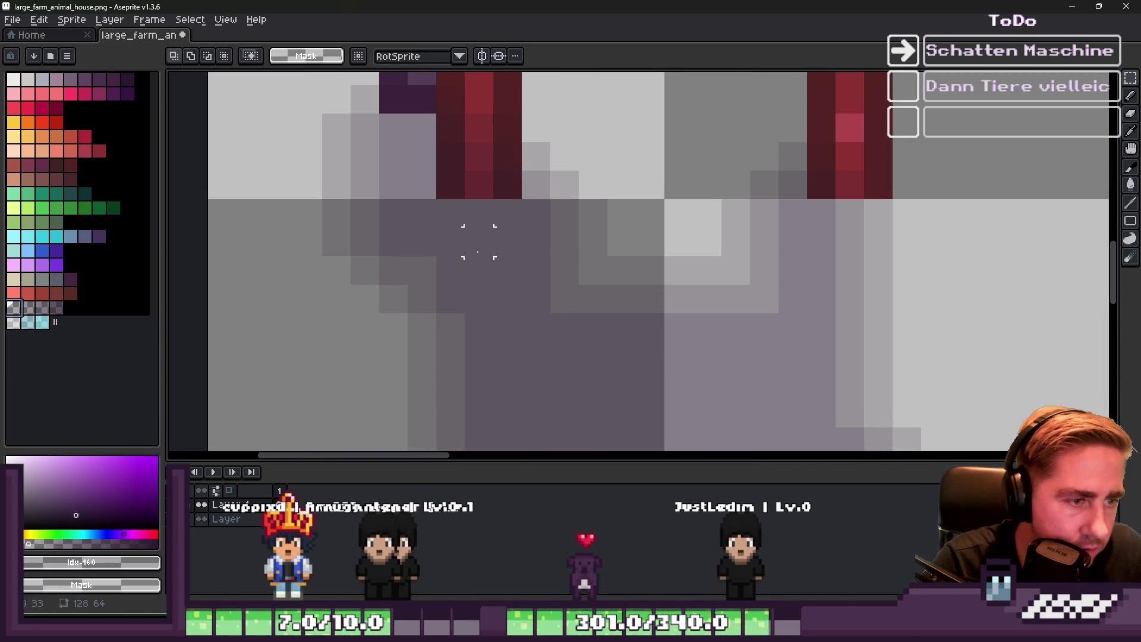
key("v")
key("b")
mouse_move(583, 239)
left_mouse_down()
mouse_move(551, 291)
mouse_move(669, 262)
mouse_move(726, 292)
mouse_move(759, 246)
left_mouse_up()
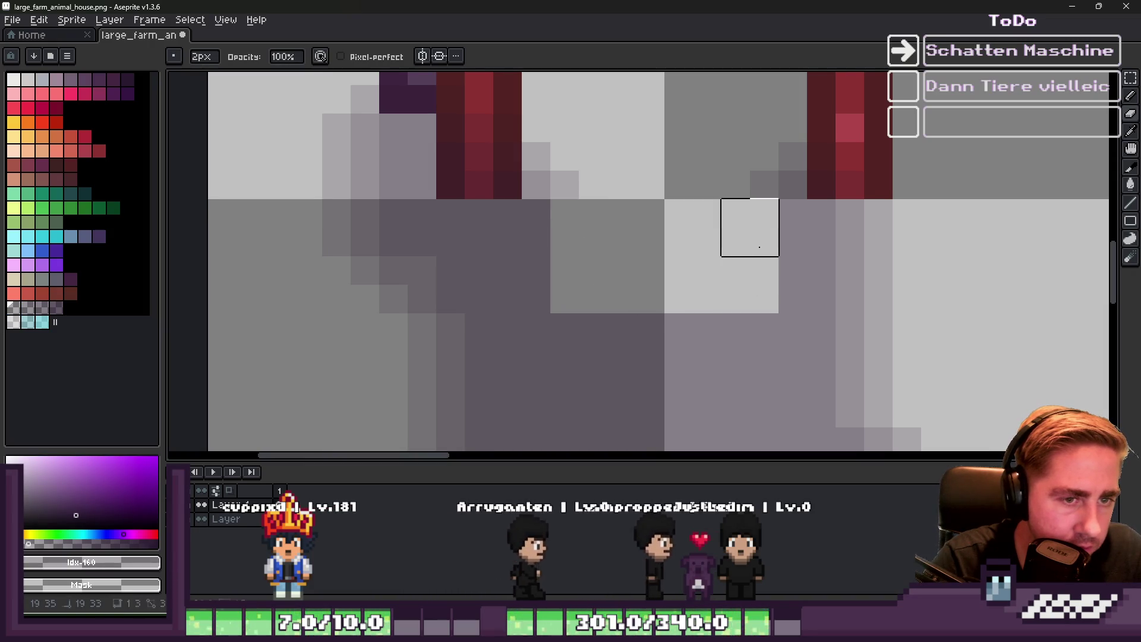
mouse_move(760, 203)
left_mouse_down()
mouse_move(790, 175)
mouse_move(560, 175)
left_mouse_up()
key("i")
left_click(551, 225)
key("b")
left_click(619, 253)
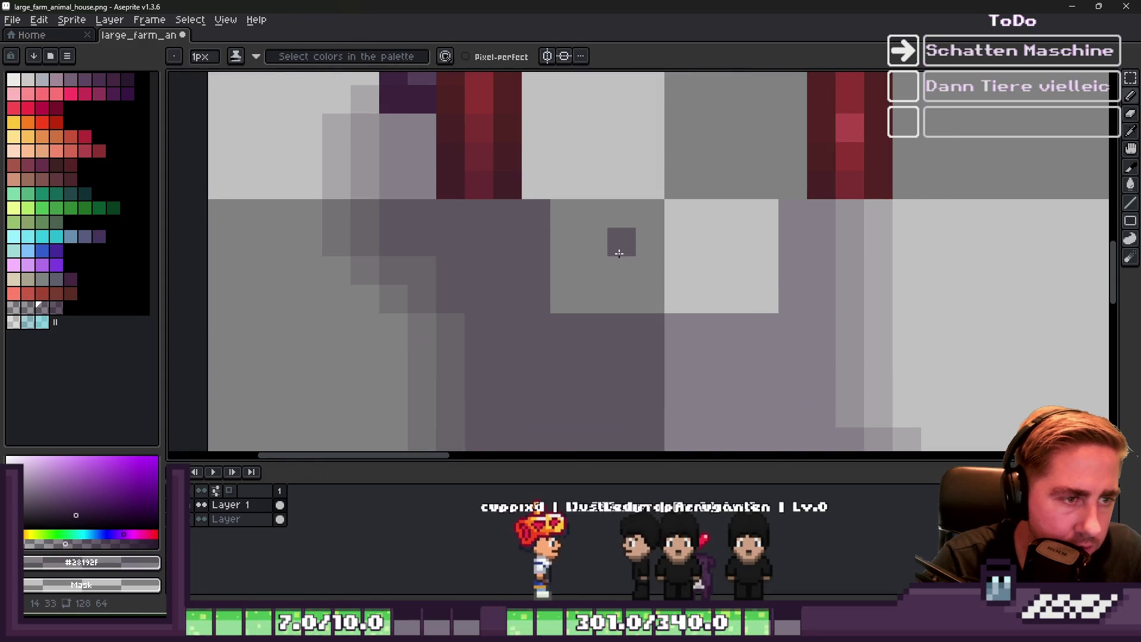
Try a 2-pixel dark band, undo it, and touch up a column with a 1-pixel eraser
key("plus")
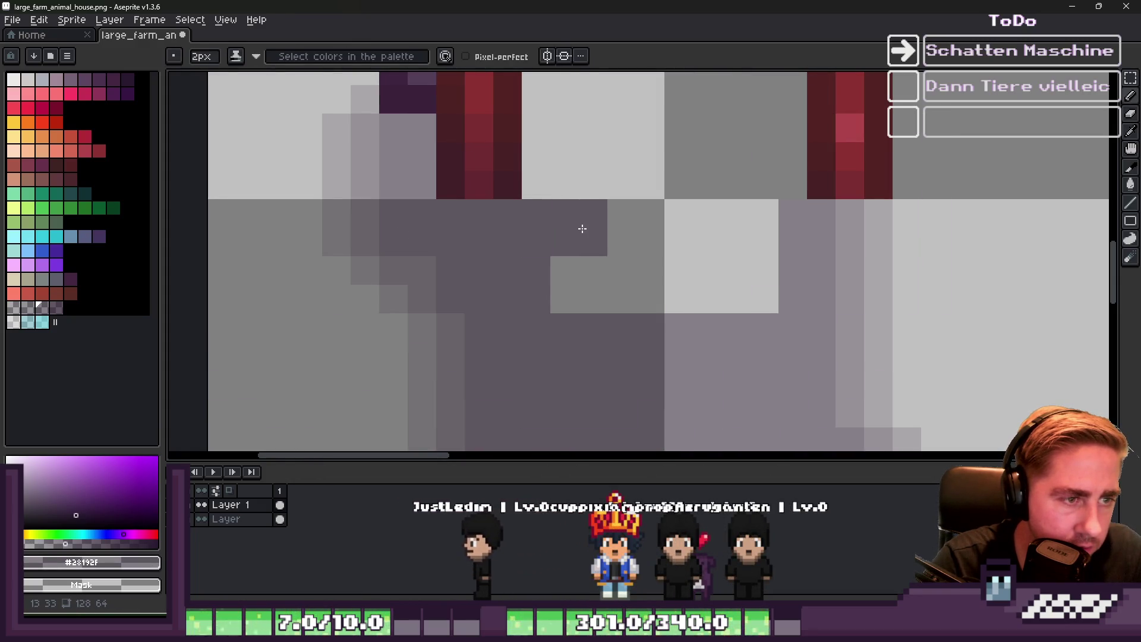
key("plus")
left_click_drag(591, 242, 750, 231)
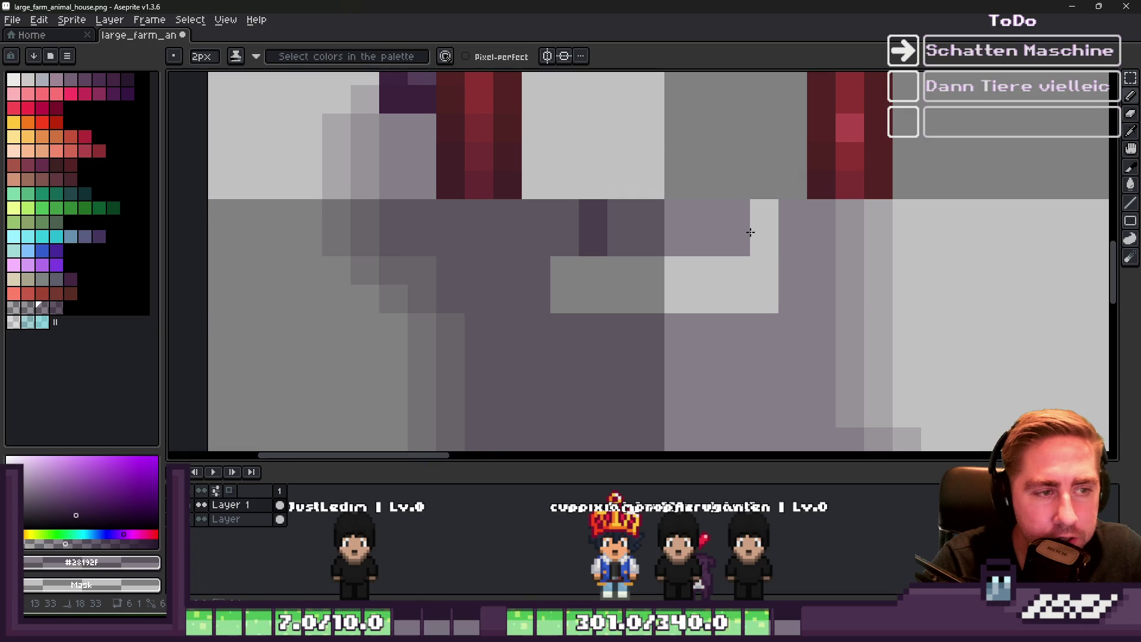
key("ctrl+z")
key("ctrl+z")
key("ctrl+z")
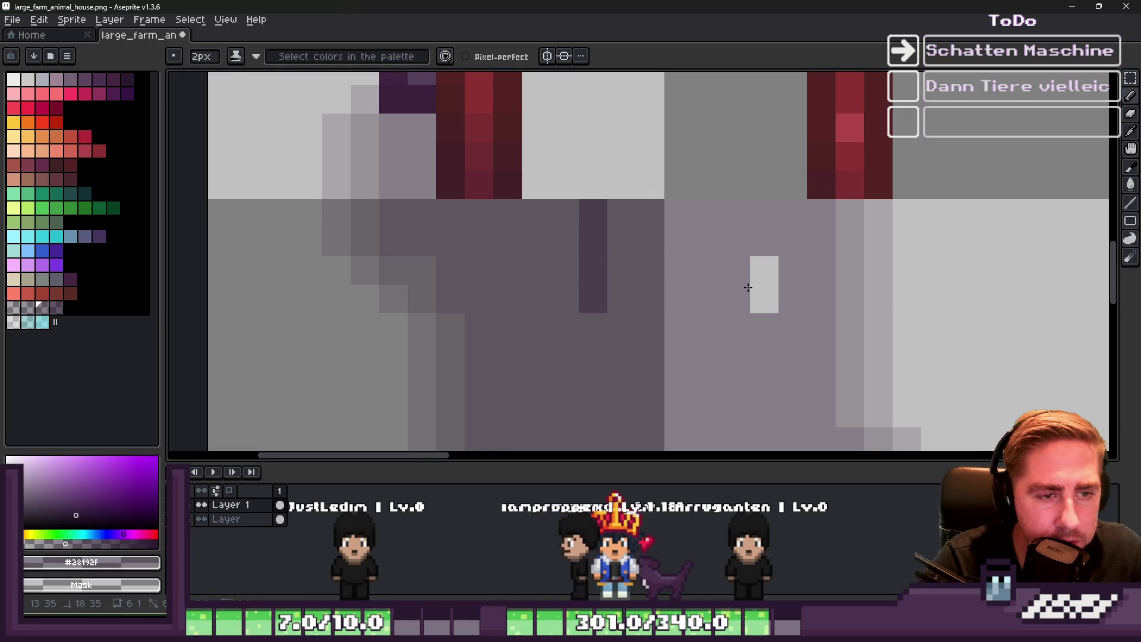
left_click(571, 292)
key("ctrl+z")
key("e")
key("minus")
left_click_drag(593, 298, 591, 184)
key("b")
scroll(595, 187, "down", 10)
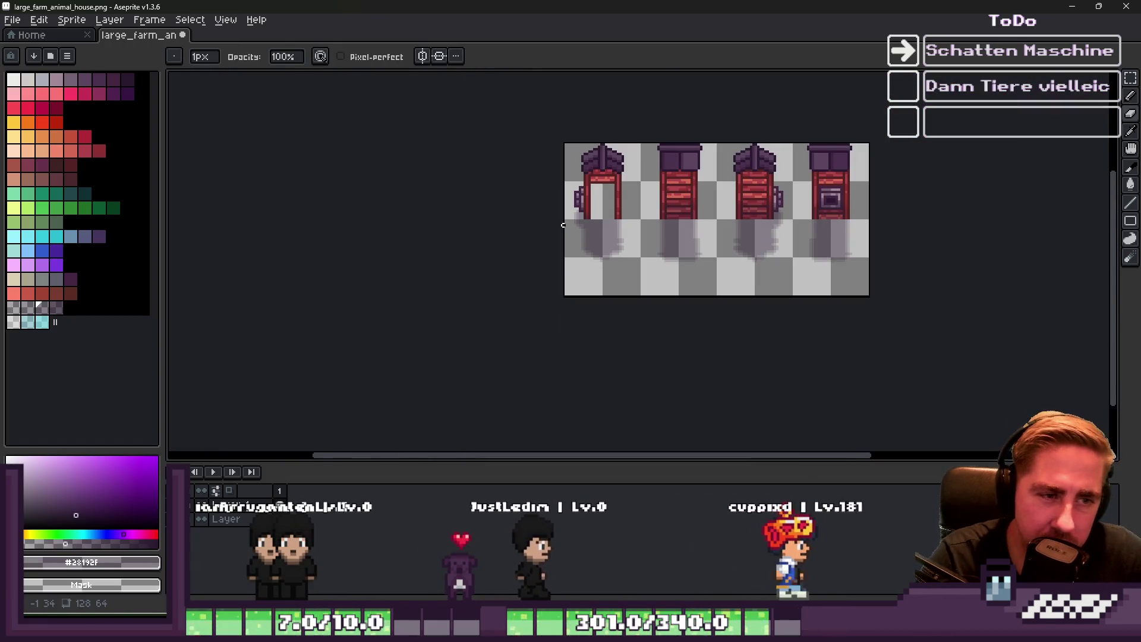
scroll(693, 220, "up", 2)
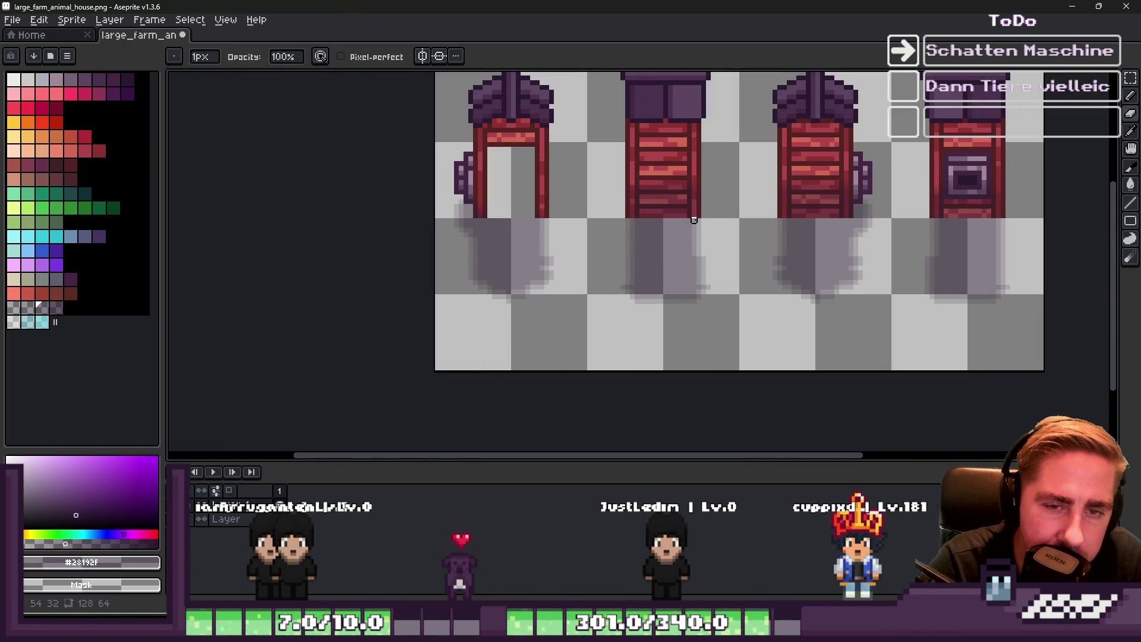
scroll(444, 178, "up", 2)
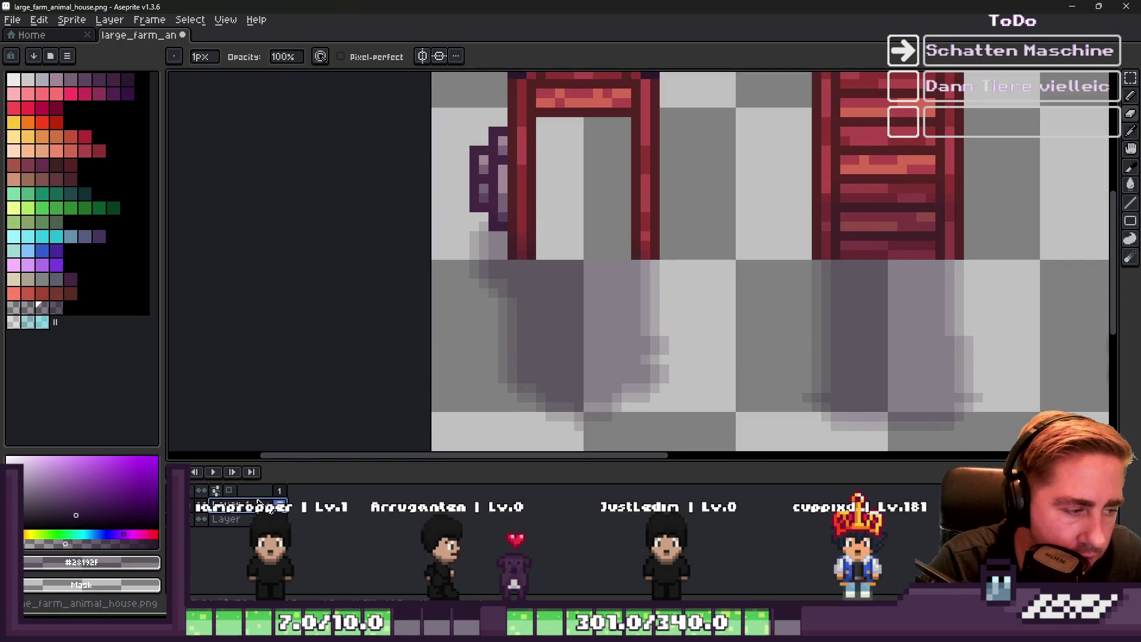
Accept the name Layer 2, choose a light gray palette swatch, and switch to the marquee
key("Return")
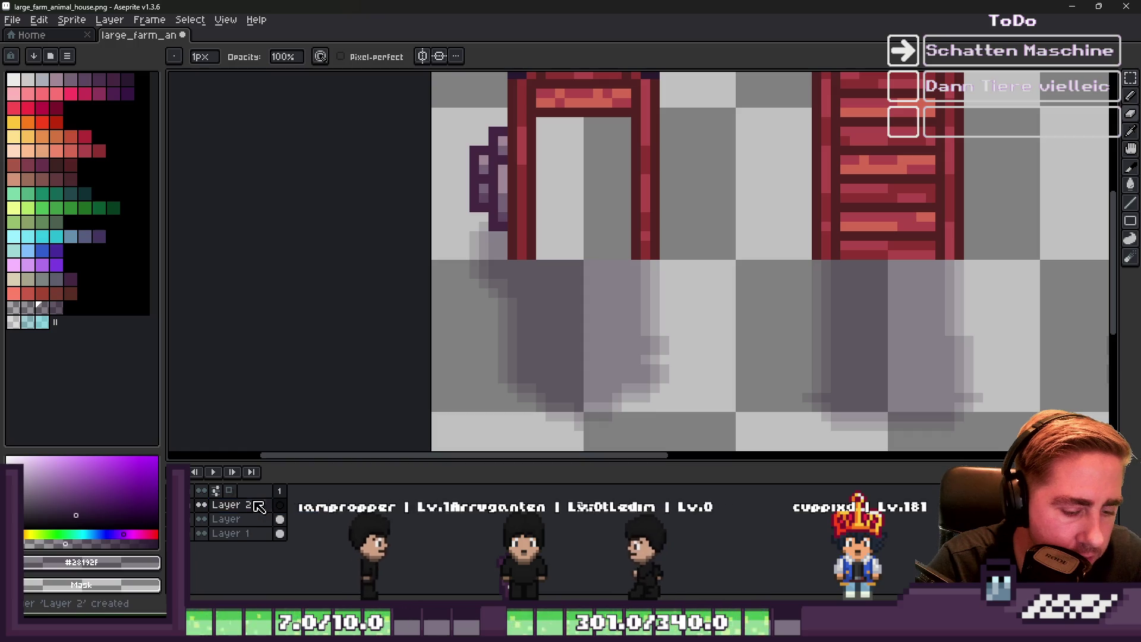
scroll(492, 250, "up", 2)
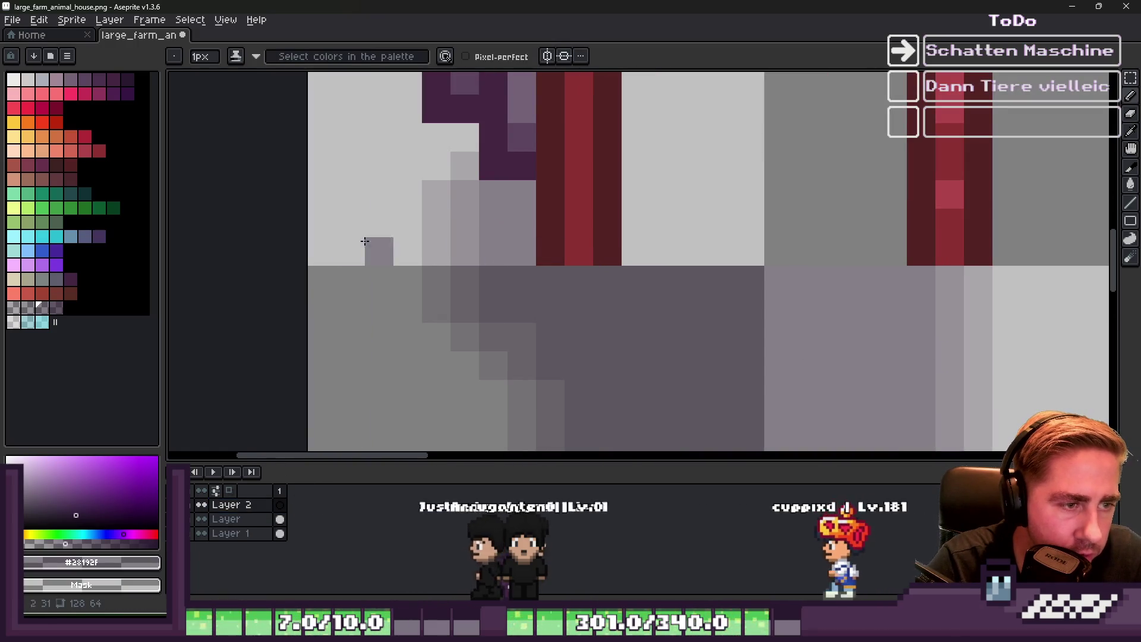
left_click(60, 320)
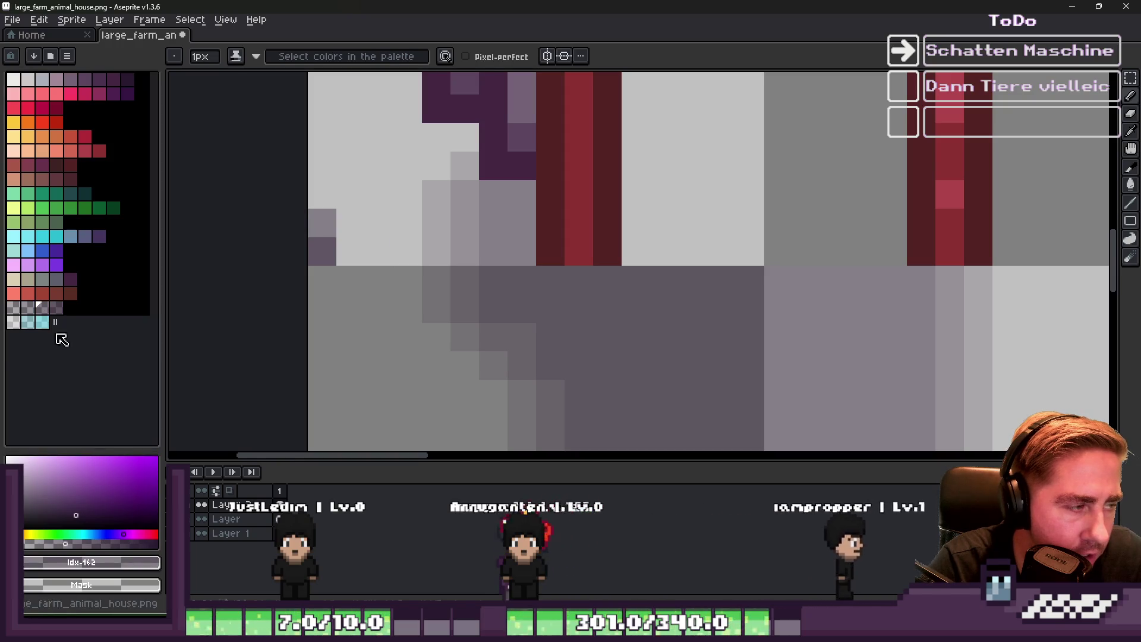
left_click(28, 307)
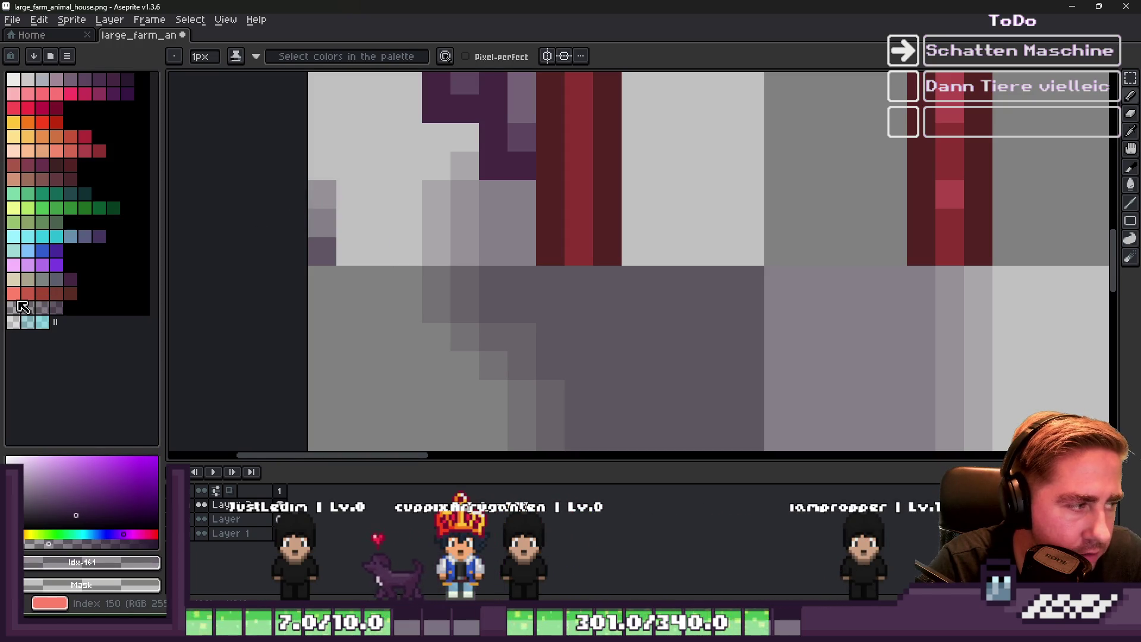
left_click(26, 310)
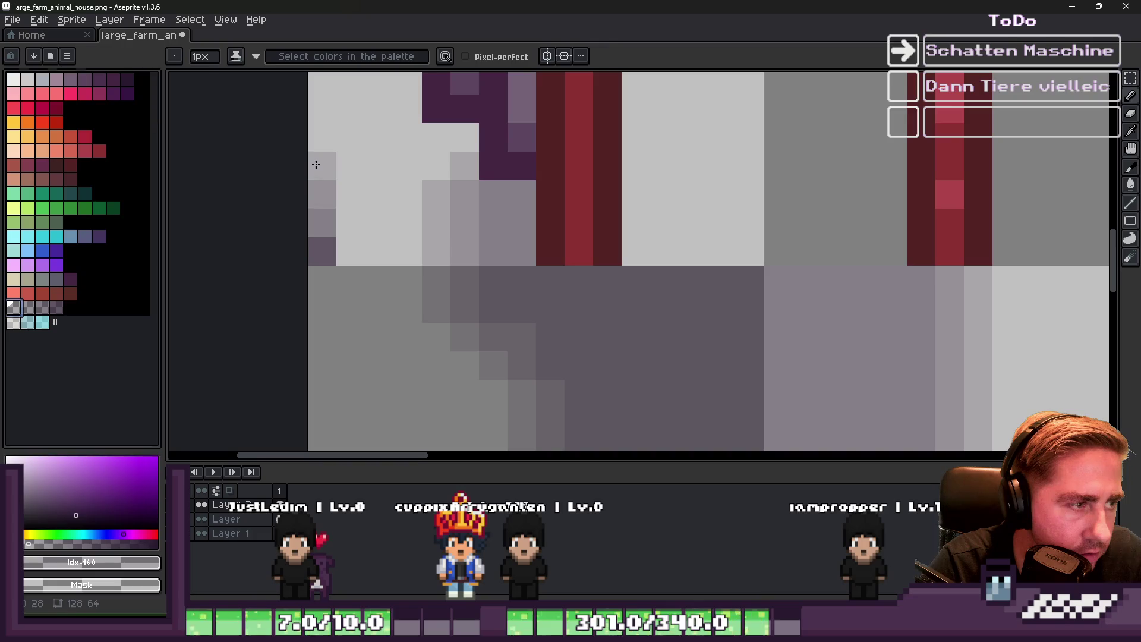
scroll(636, 280, "down", 2)
scroll(595, 274, "up", 2)
key("m")
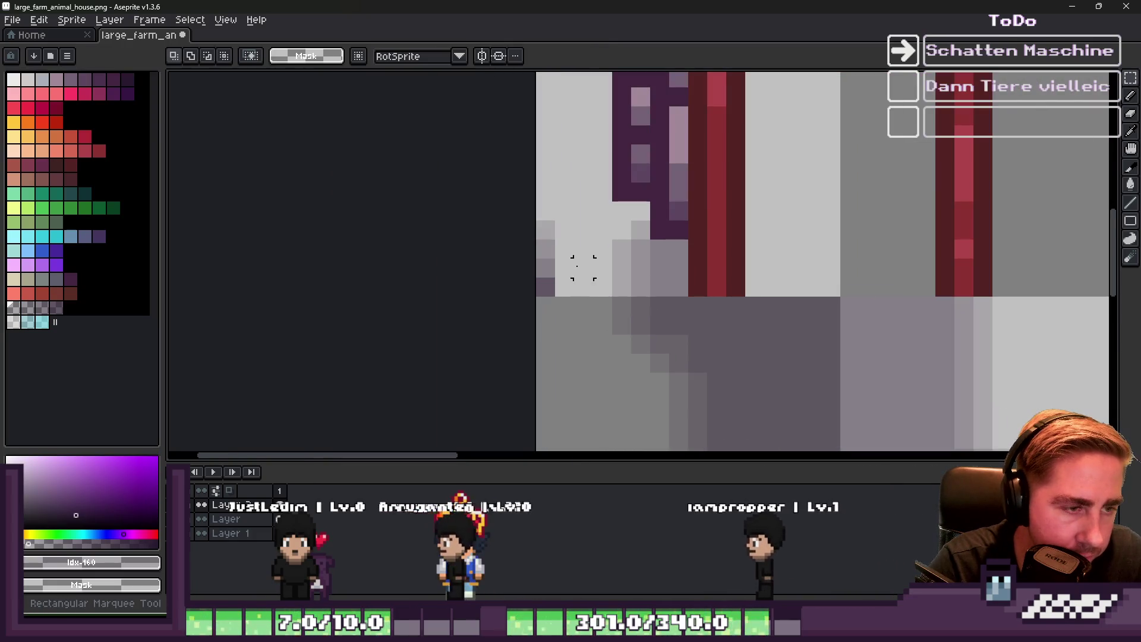
scroll(443, 286, "down", 2)
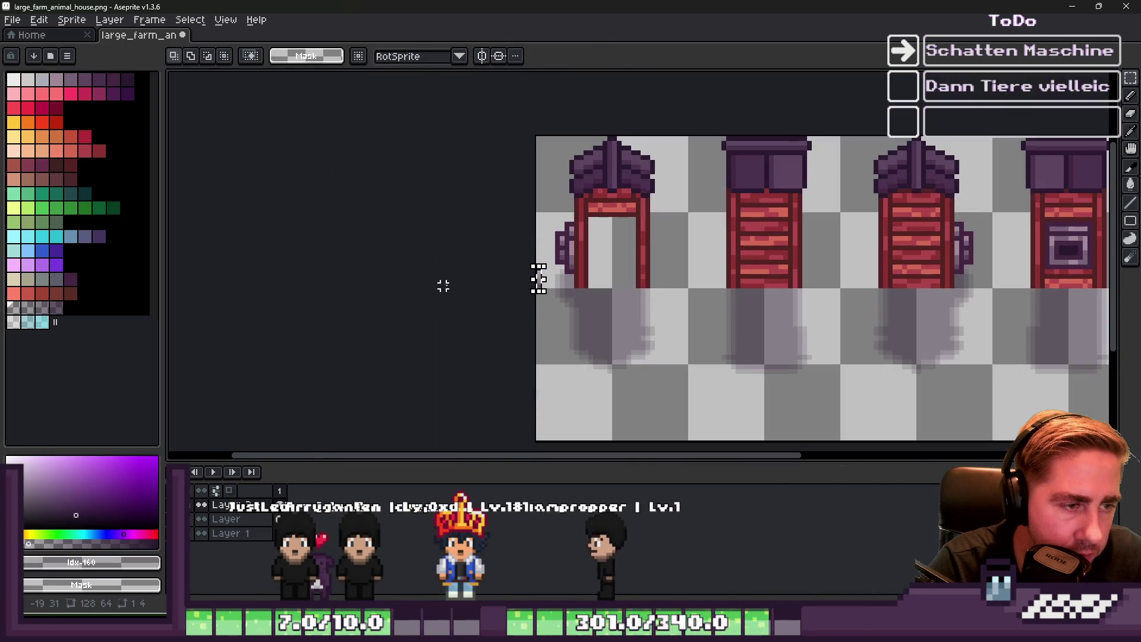
Drop the moved selection and paint over the pillar base's shaded band with a 9px brush
mouse_move(539, 275)
left_mouse_down()
mouse_move(1050, 269)
mouse_move(827, 293)
left_mouse_up()
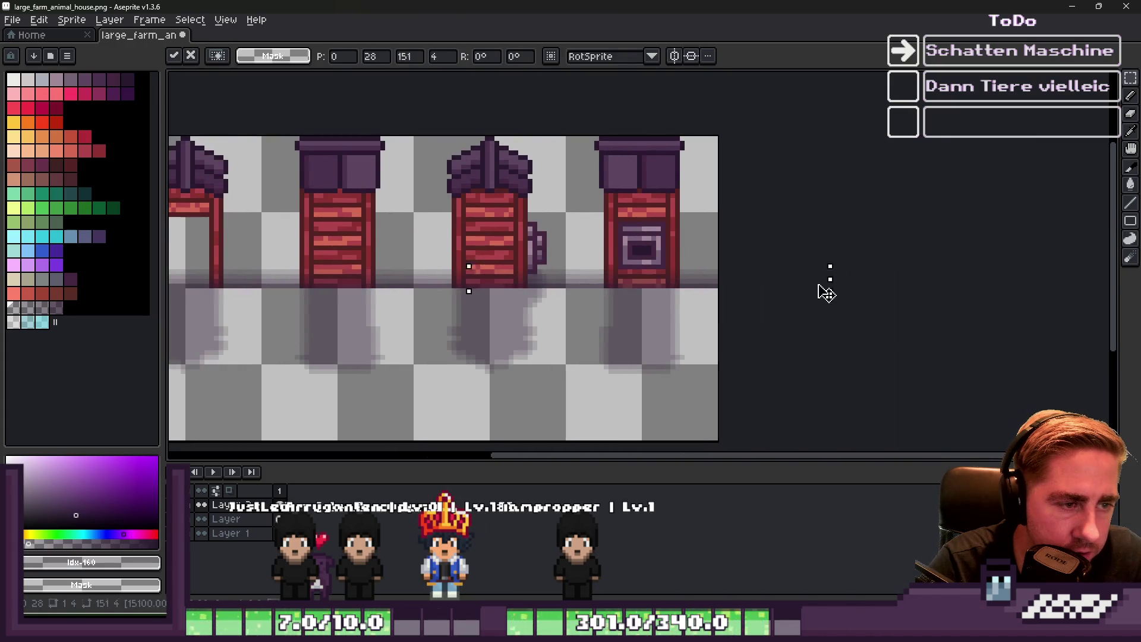
key("ctrl+d")
key("b")
scroll(571, 255, "up", 3)
key("plus")
key("plus")
key("plus")
scroll(823, 259, "down", 3)
scroll(510, 255, "up", 2)
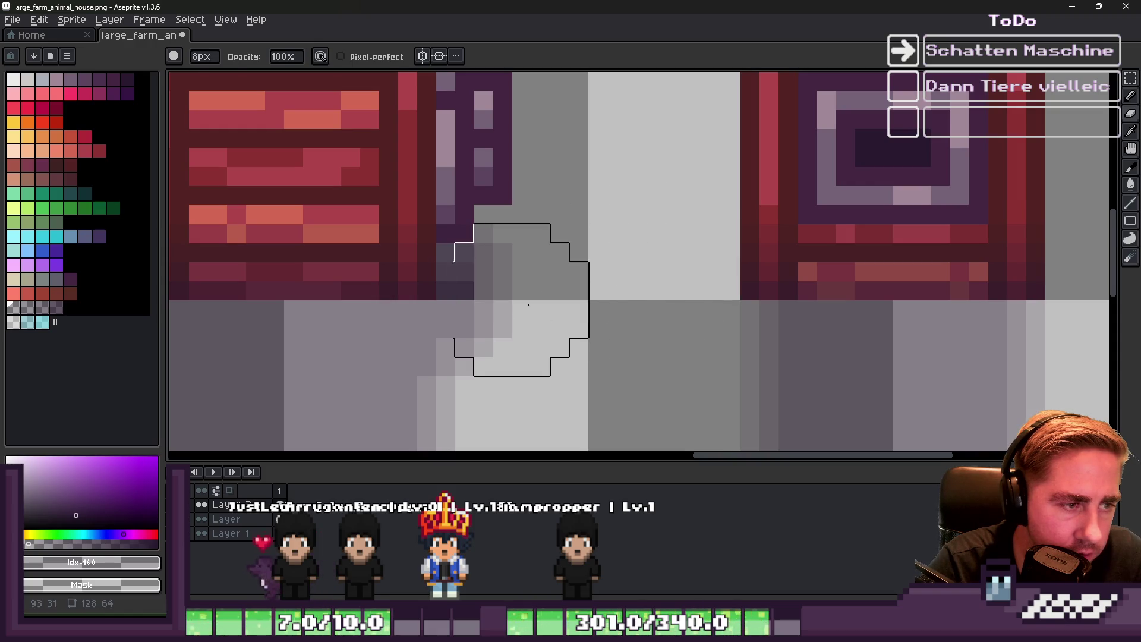
key("minus")
key("minus")
key("minus")
scroll(552, 283, "down", 1)
scroll(553, 284, "down", 2)
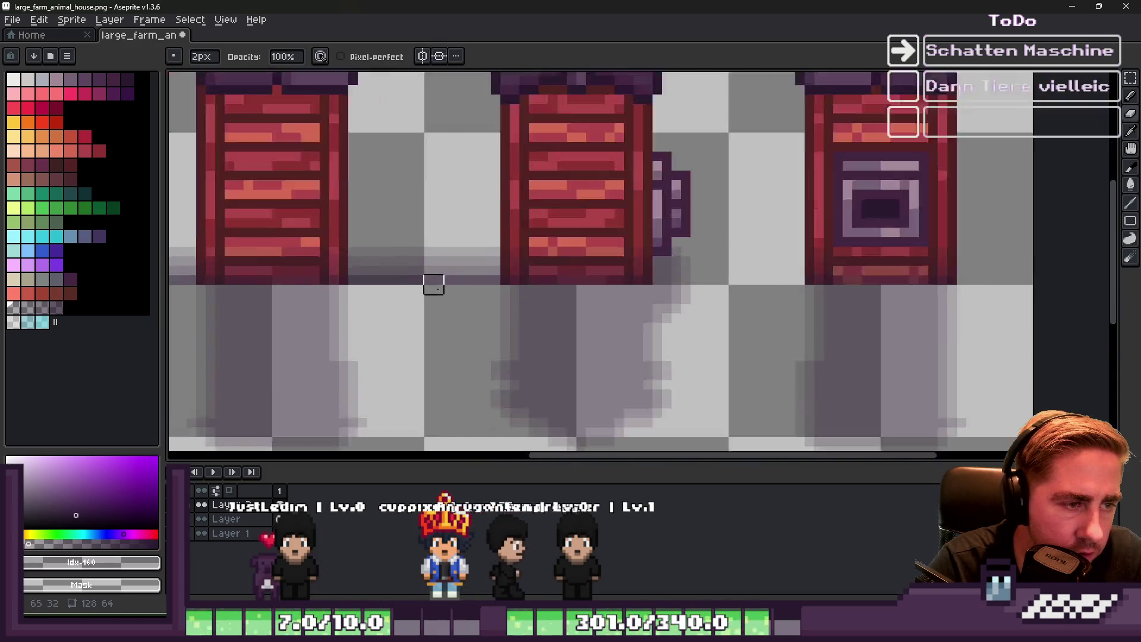
scroll(433, 281, "up", 3)
key("plus")
key("plus")
key("plus")
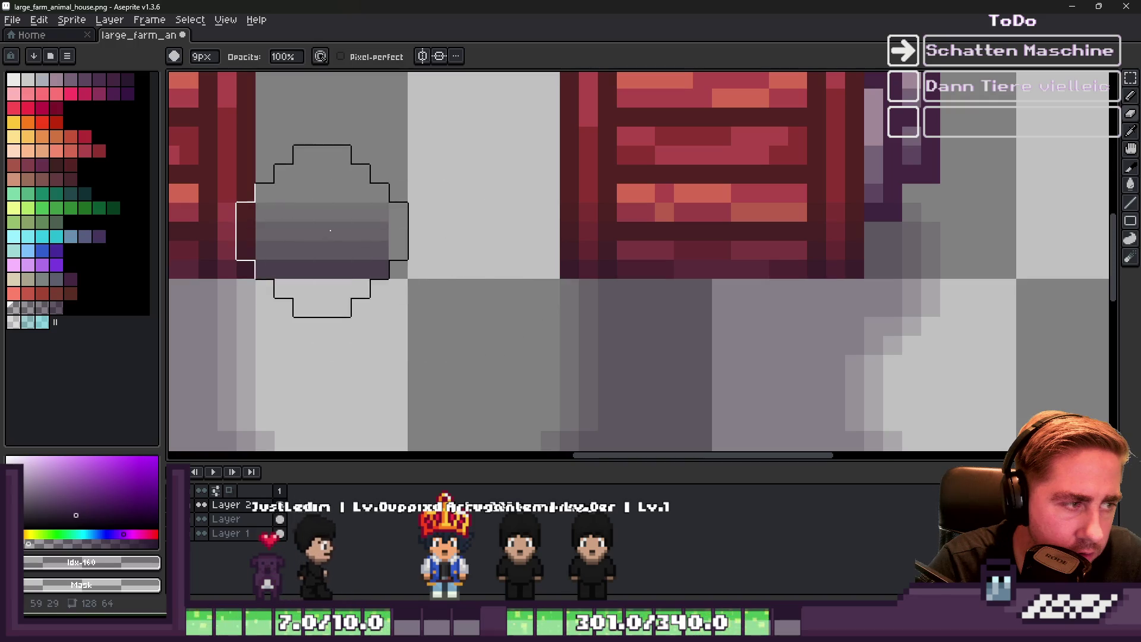
scroll(796, 283, "down", 1)
scroll(633, 254, "up", 1)
left_click_drag(633, 254, 621, 290)
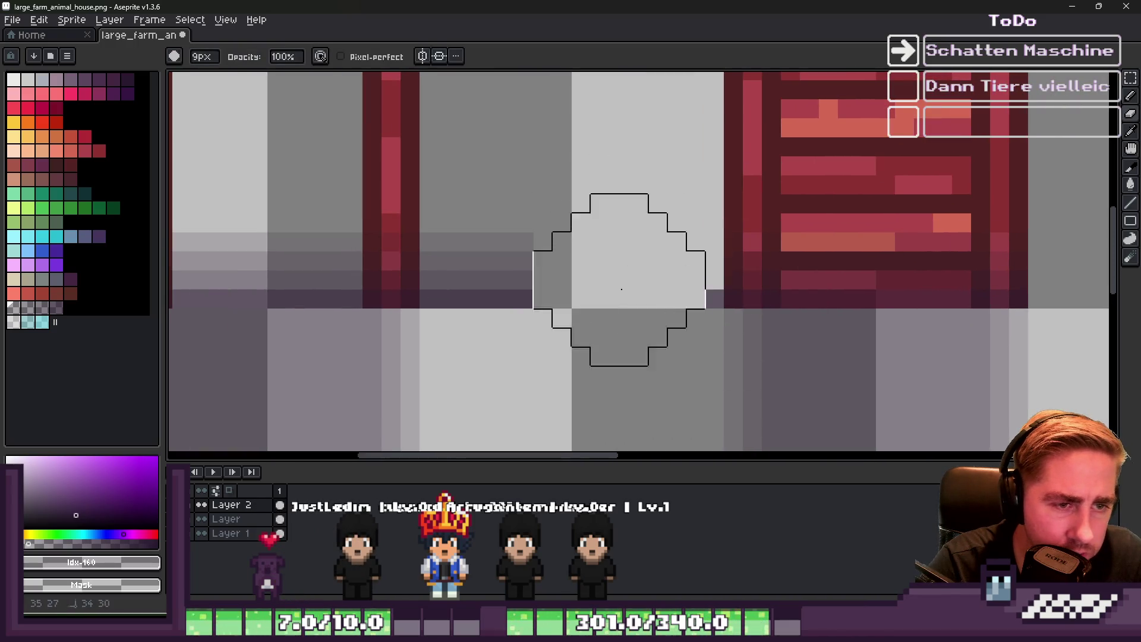
Fine-tune the shadow edges with a smaller brush and save large_farm_animal_house.png
scroll(677, 237, "down", 4)
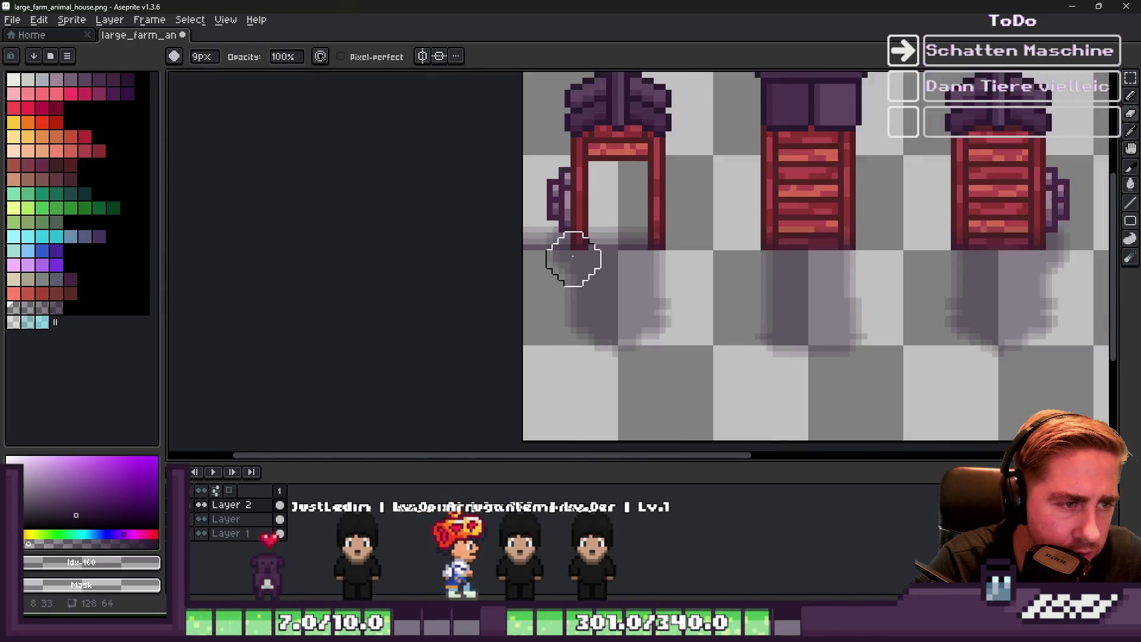
scroll(571, 254, "up", 3)
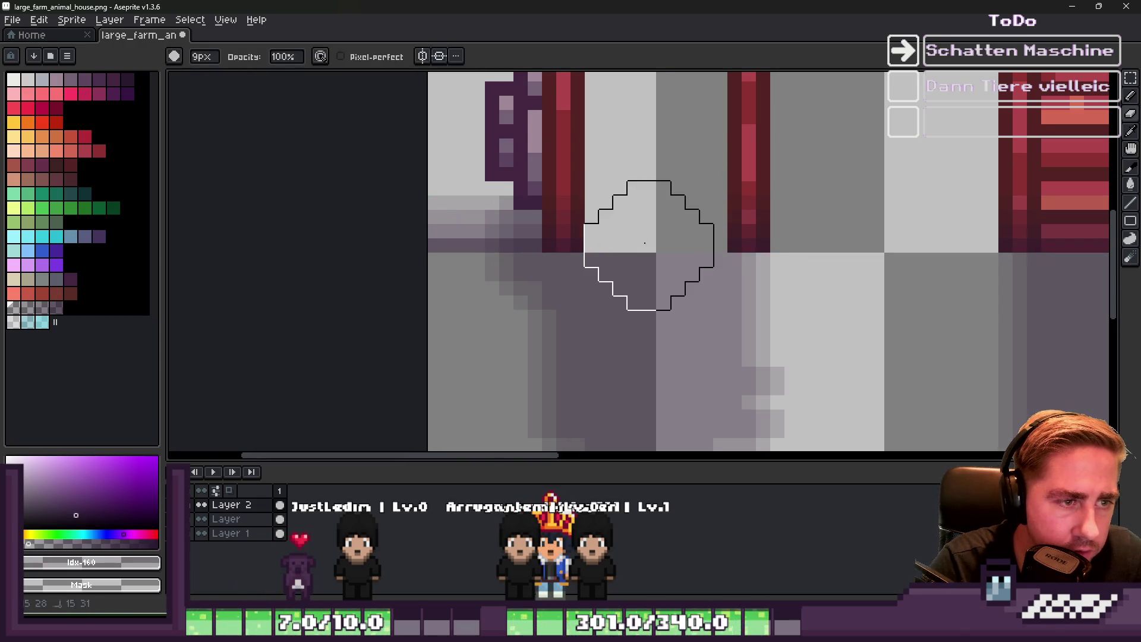
key("minus")
key("minus")
key("minus")
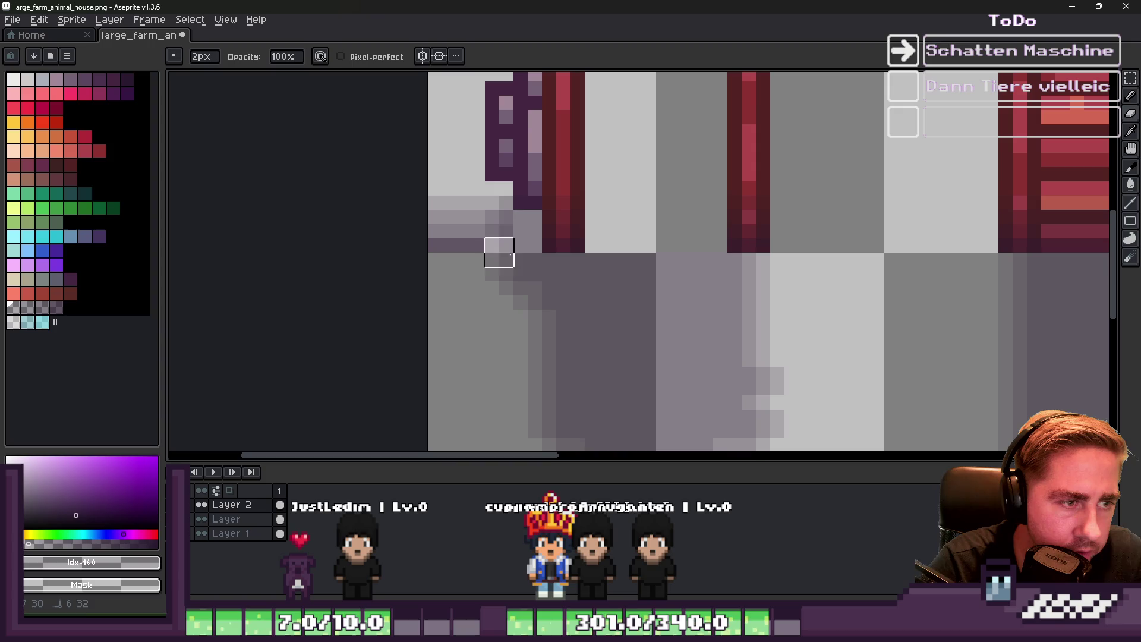
key("plus")
key("plus")
key("plus")
key("plus")
key("plus")
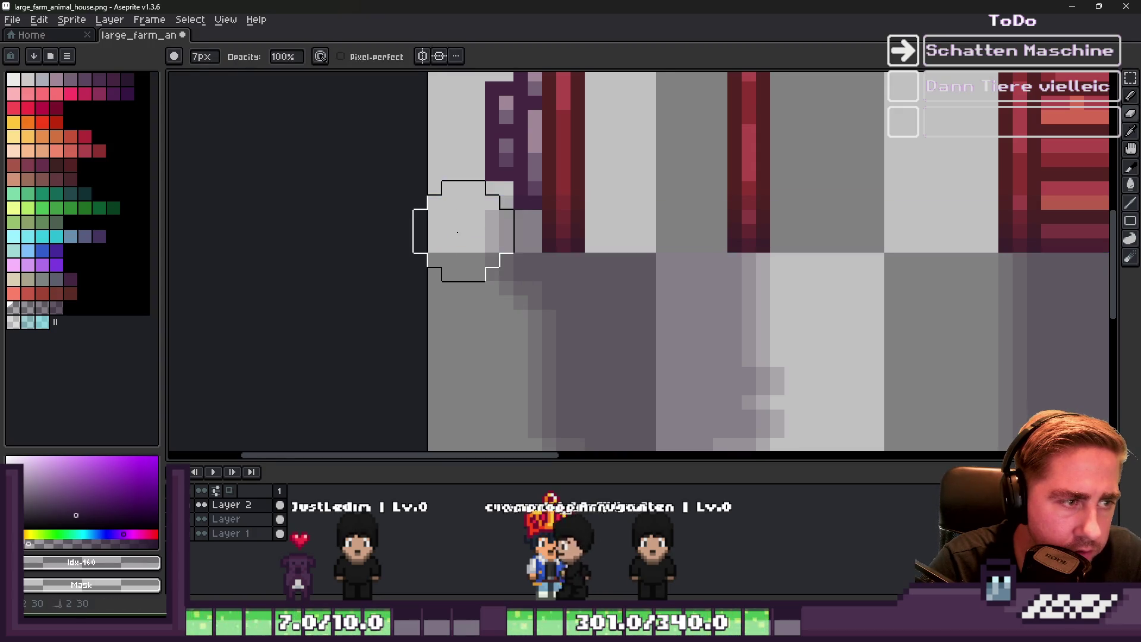
scroll(458, 255, "down", 4)
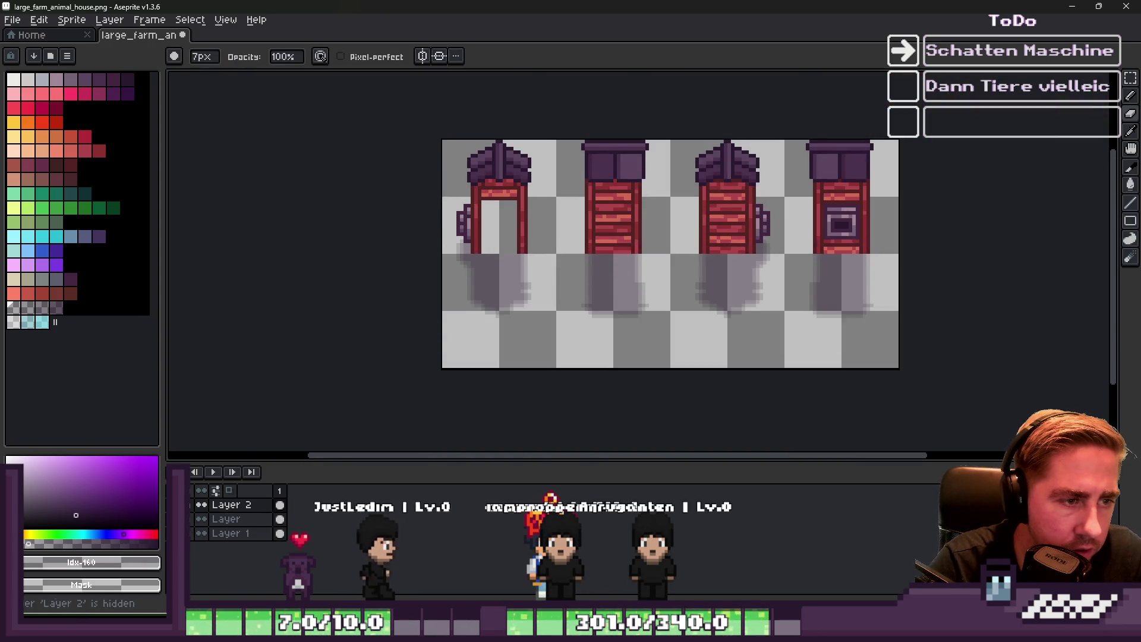
key("ctrl+s")
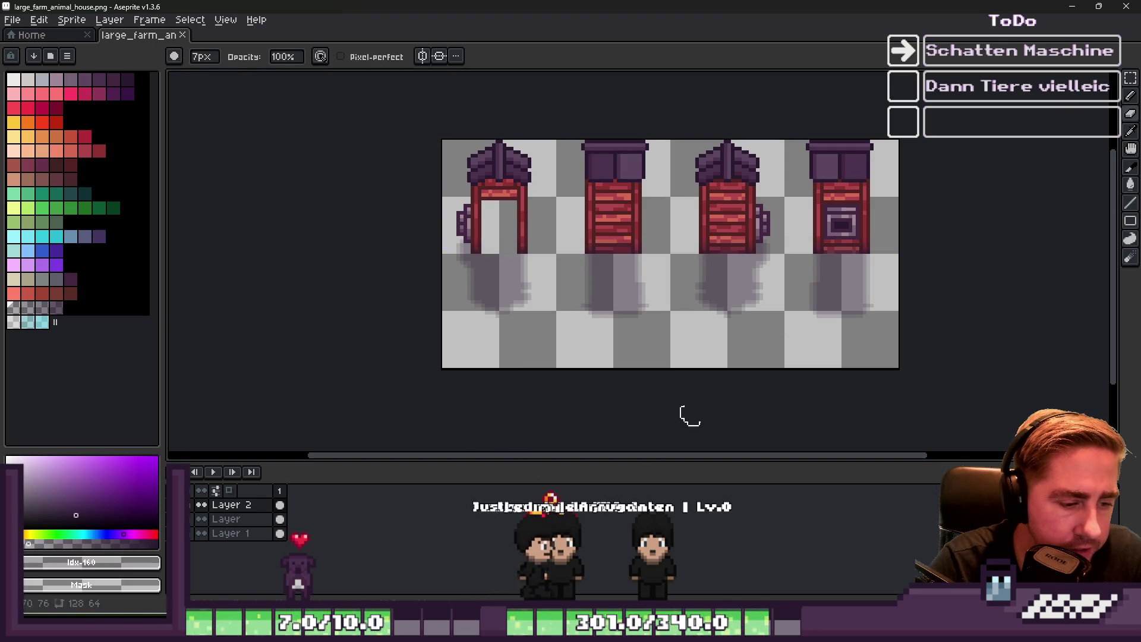
key("alt+Tab")
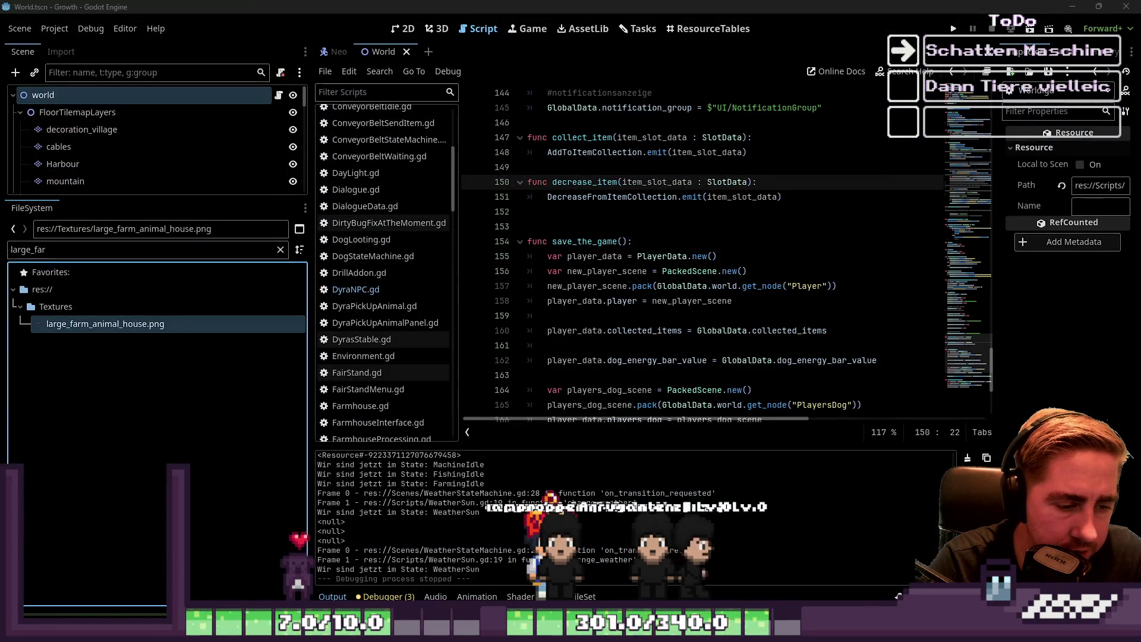
Erase the grey window fill in small_farm_animal_house.png, save it, and close Aseprite
key("alt+Tab")
scroll(594, 291, "up", 4)
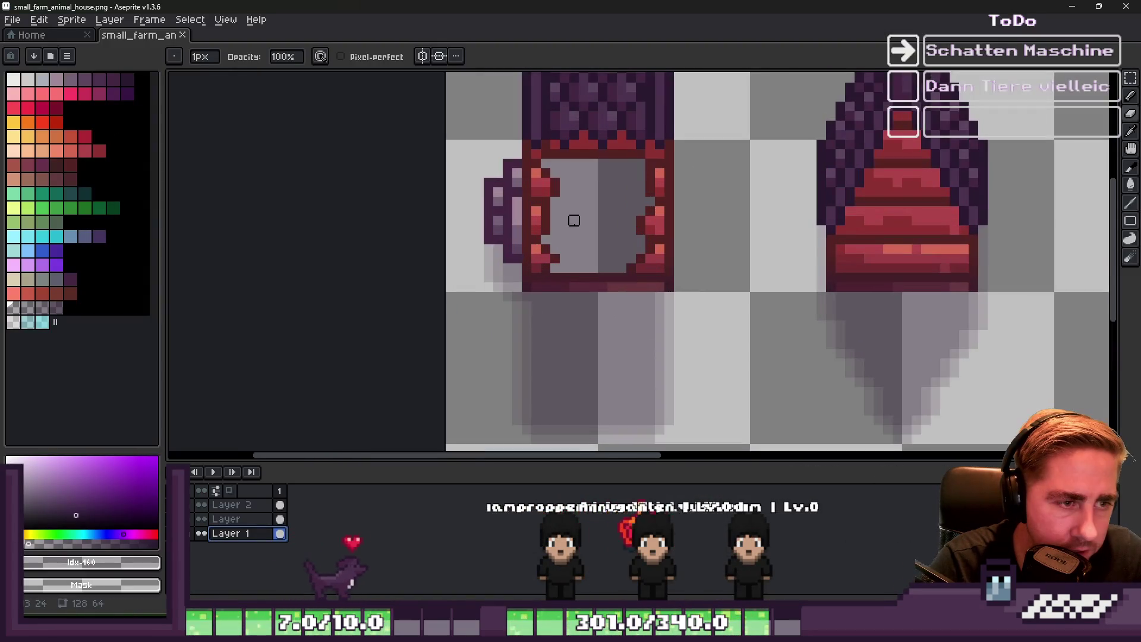
scroll(593, 173, "up", 12)
left_click(589, 171)
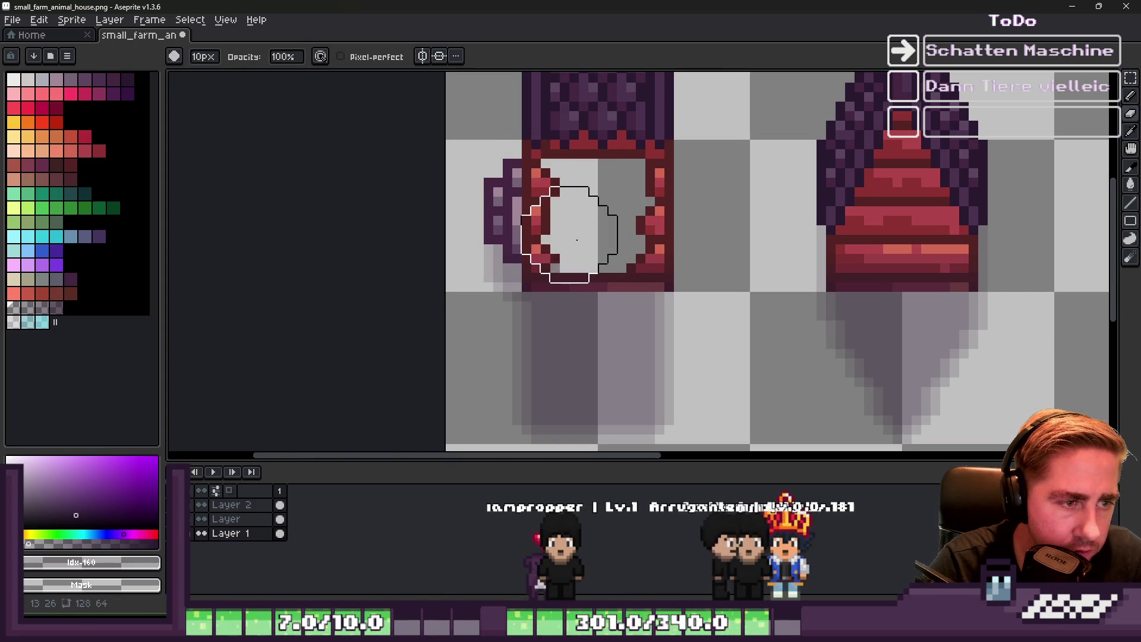
scroll(586, 214, "down", 5)
key("minus")
key("minus")
key("minus")
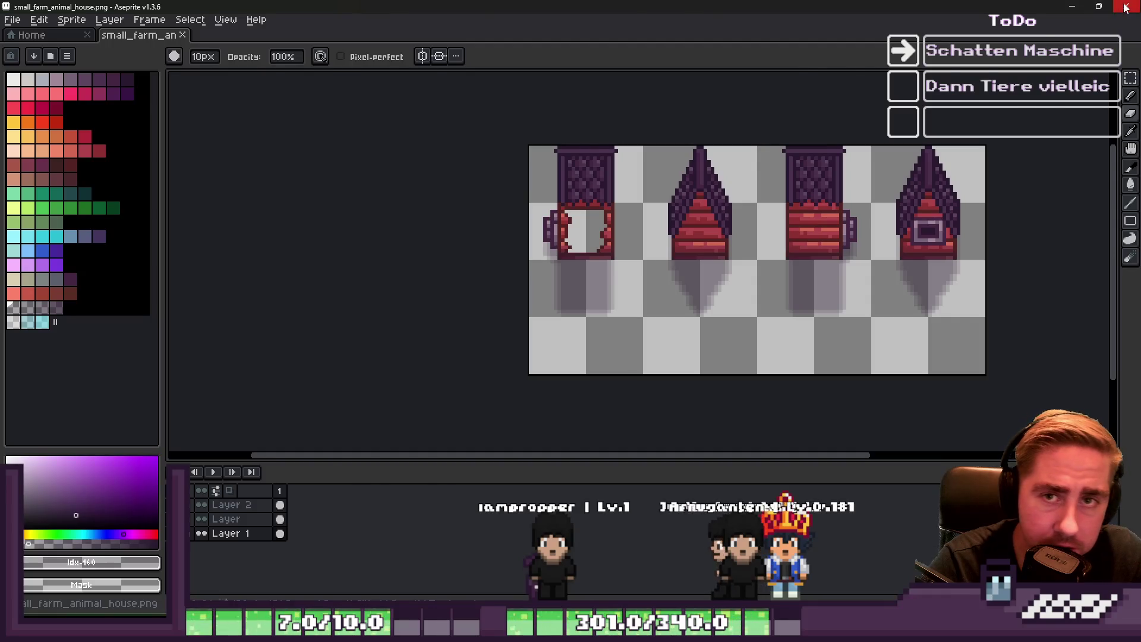
left_click(1125, 7)
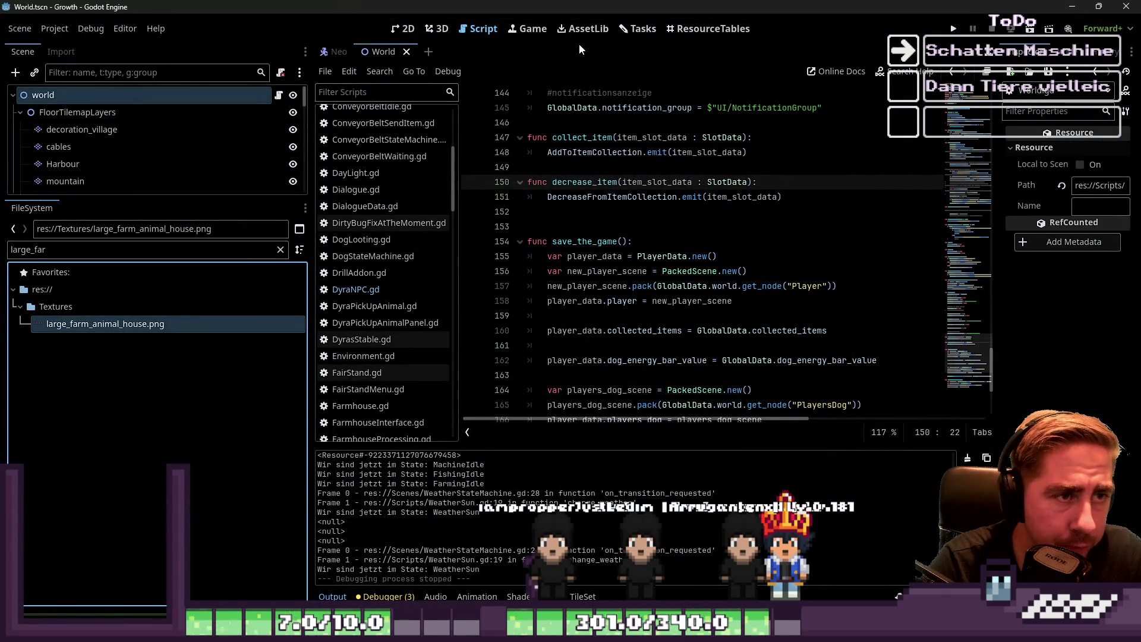
Filter the FileSystem dock for 'farmhouse' and open Scenes/Farmhouse.tscn
left_click(117, 249)
key("ctrl+a")
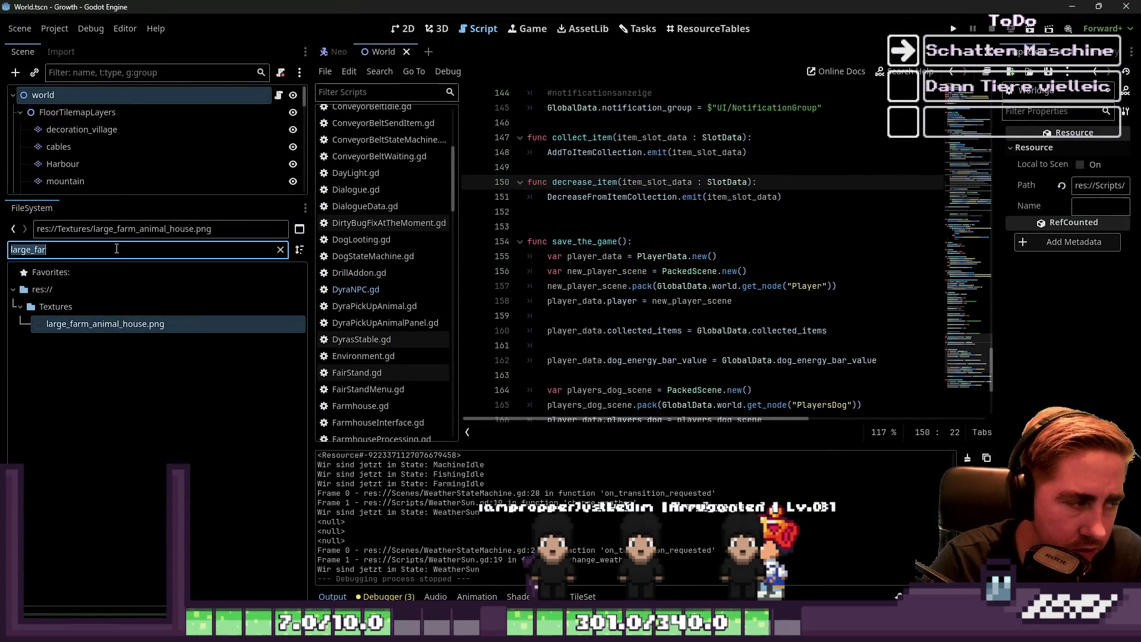
type("anim")
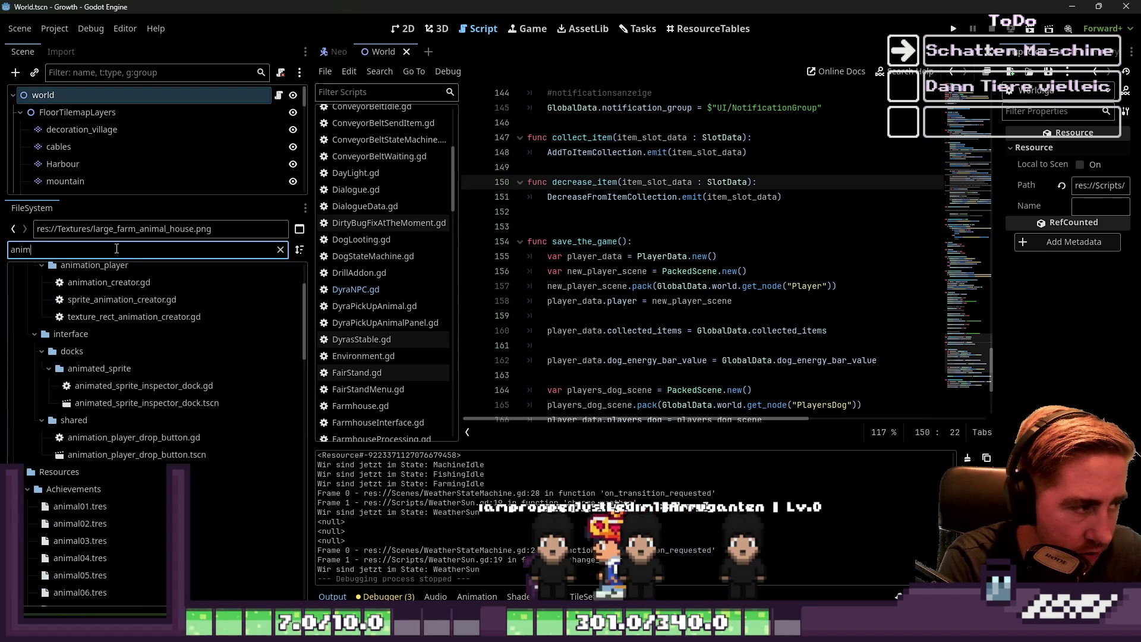
type("alhouse")
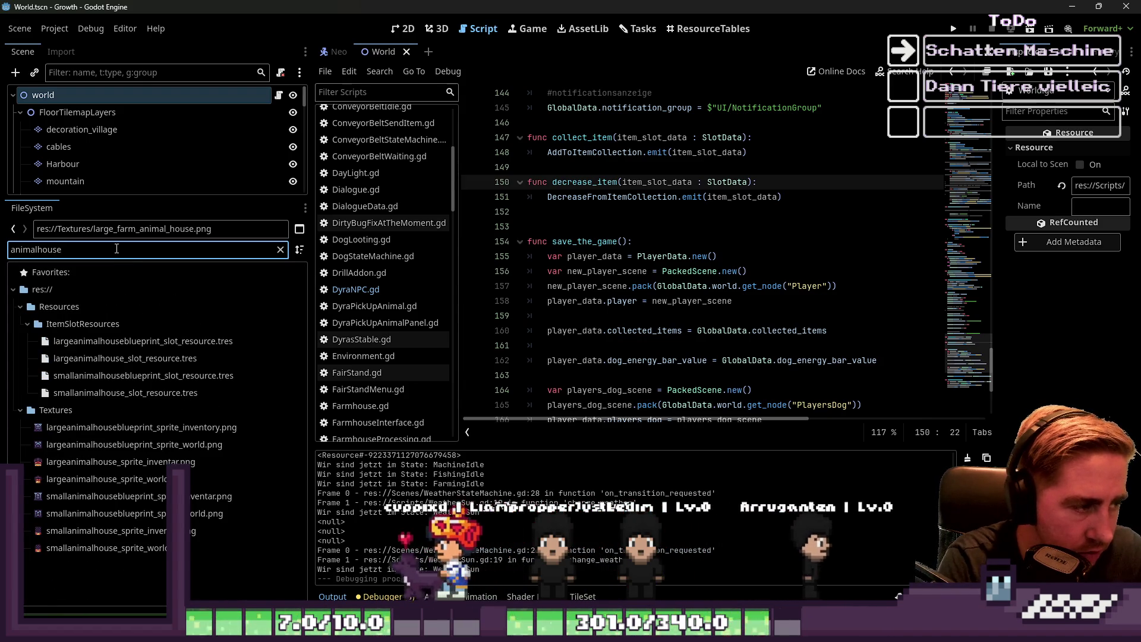
key("ctrl+a")
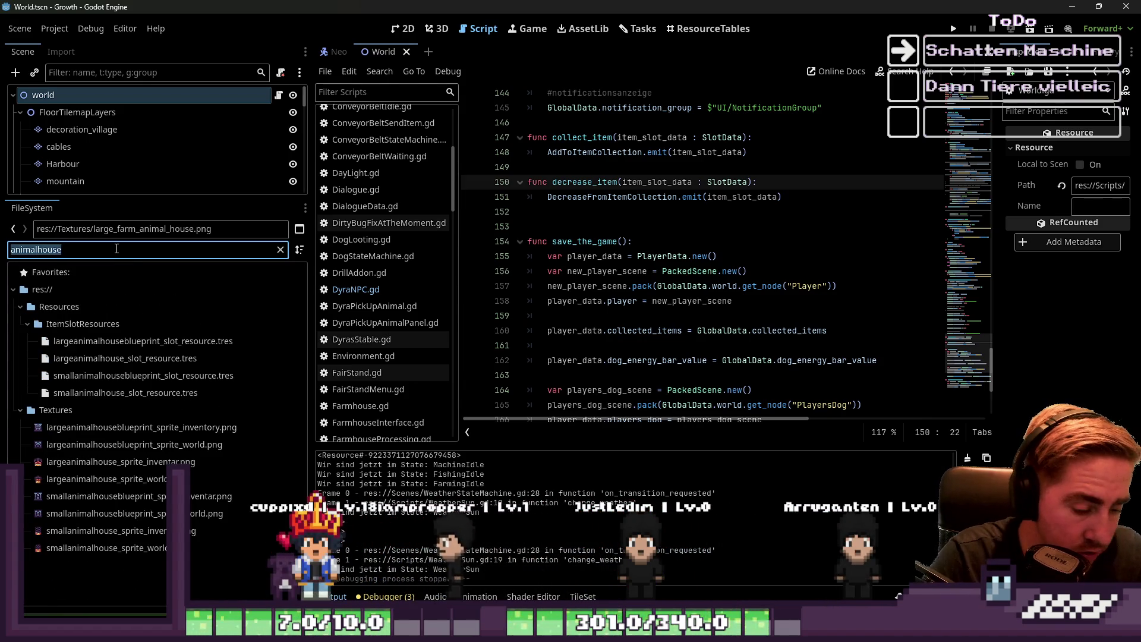
type("farmhouse")
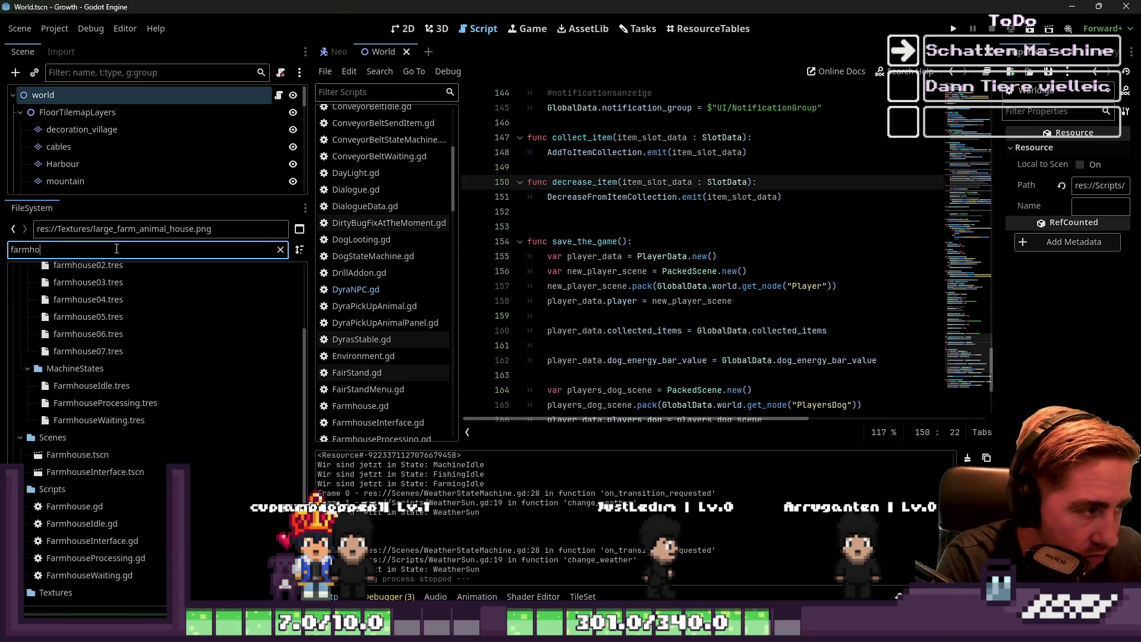
scroll(111, 452, "up", 3)
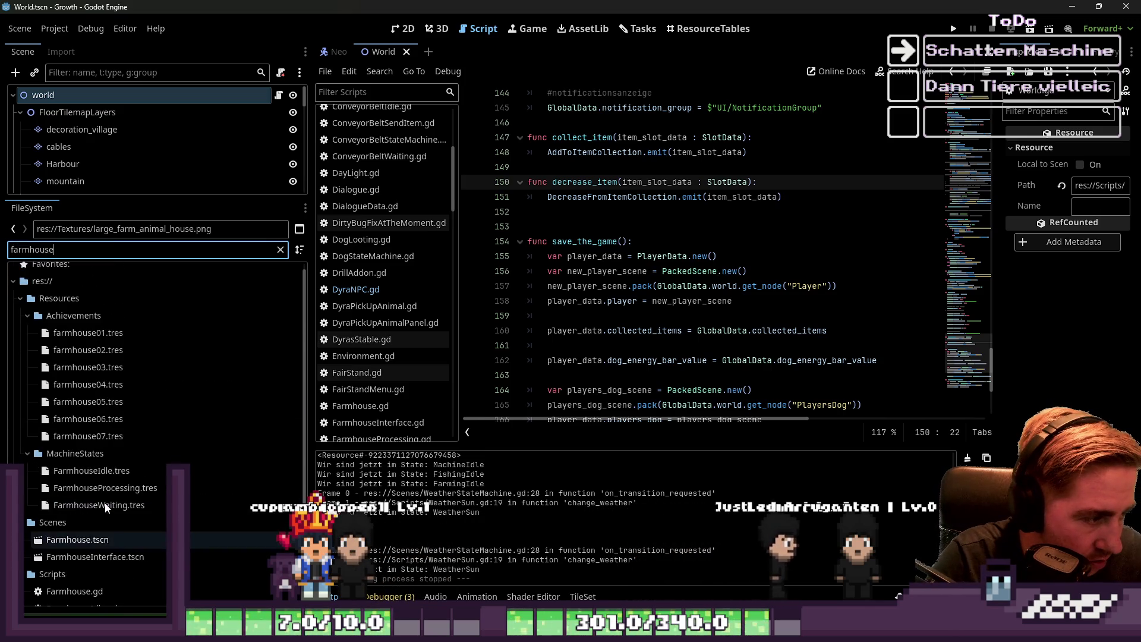
double_click(98, 538)
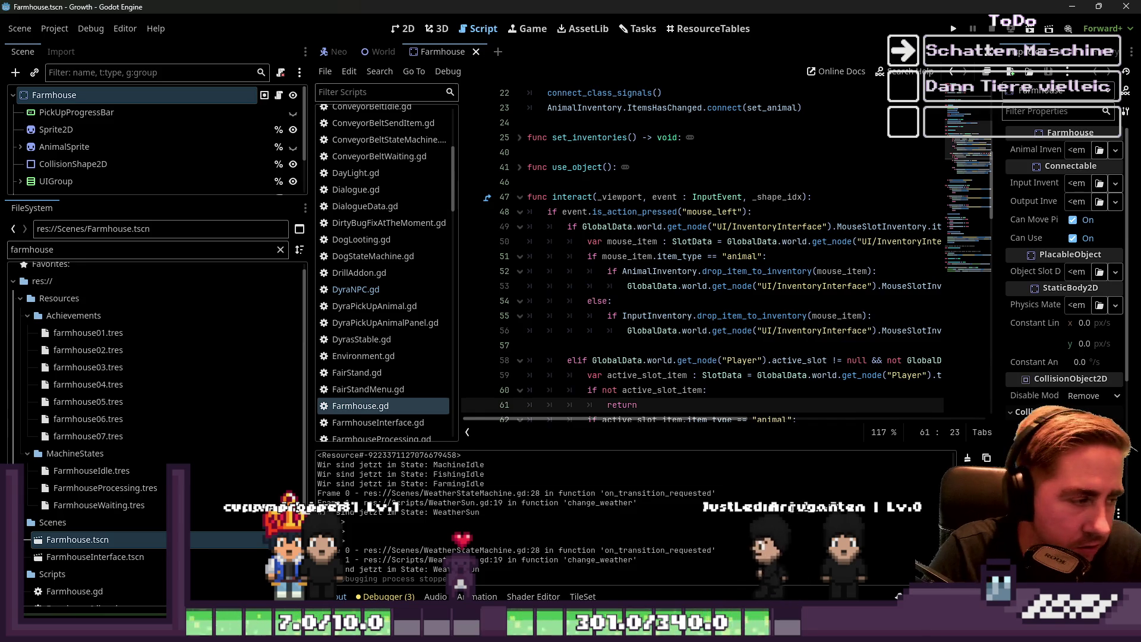
In the 2D view, lower the farmhouse Sprite2D to (-24, -16) over its collision box
left_click(456, 57)
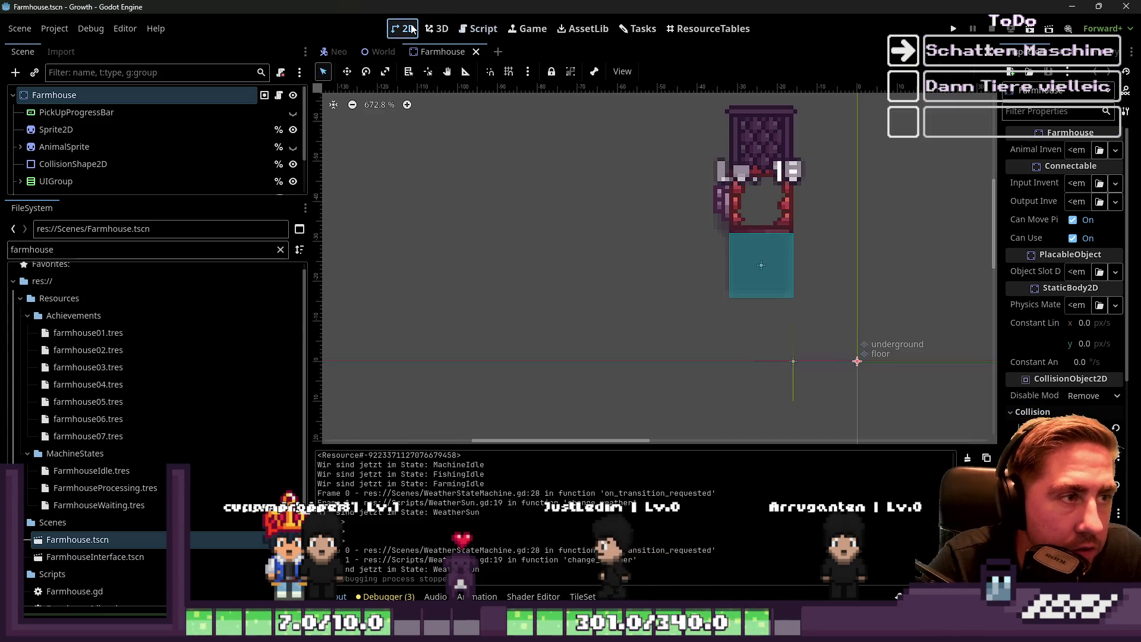
left_click(347, 71)
scroll(807, 222, "up", 5)
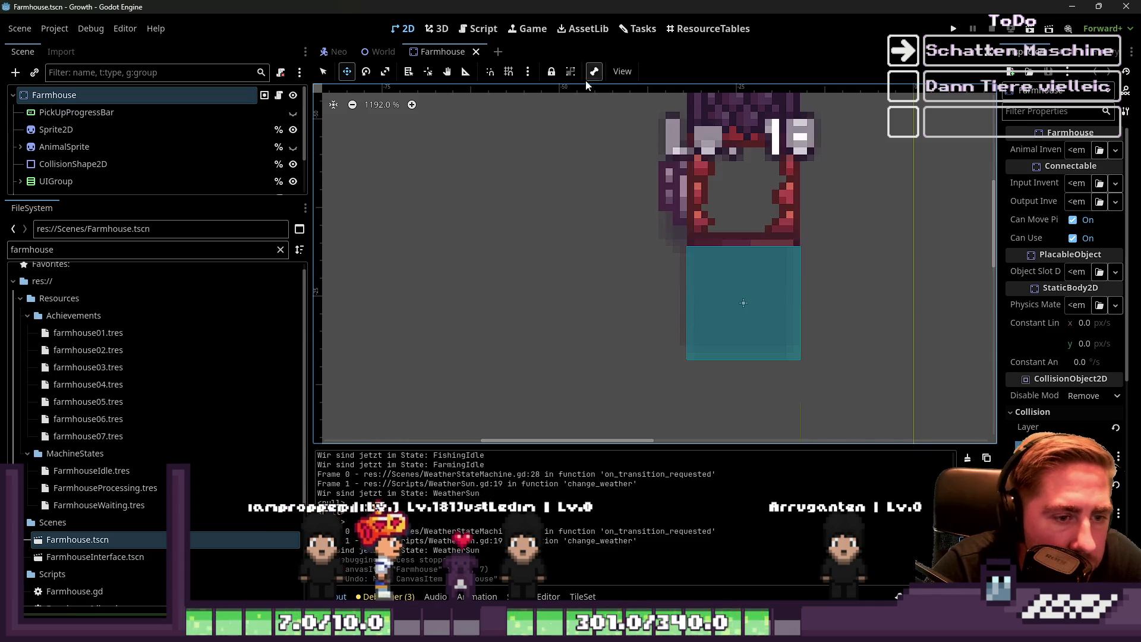
left_click(116, 130)
left_click_drag(691, 199, 692, 313)
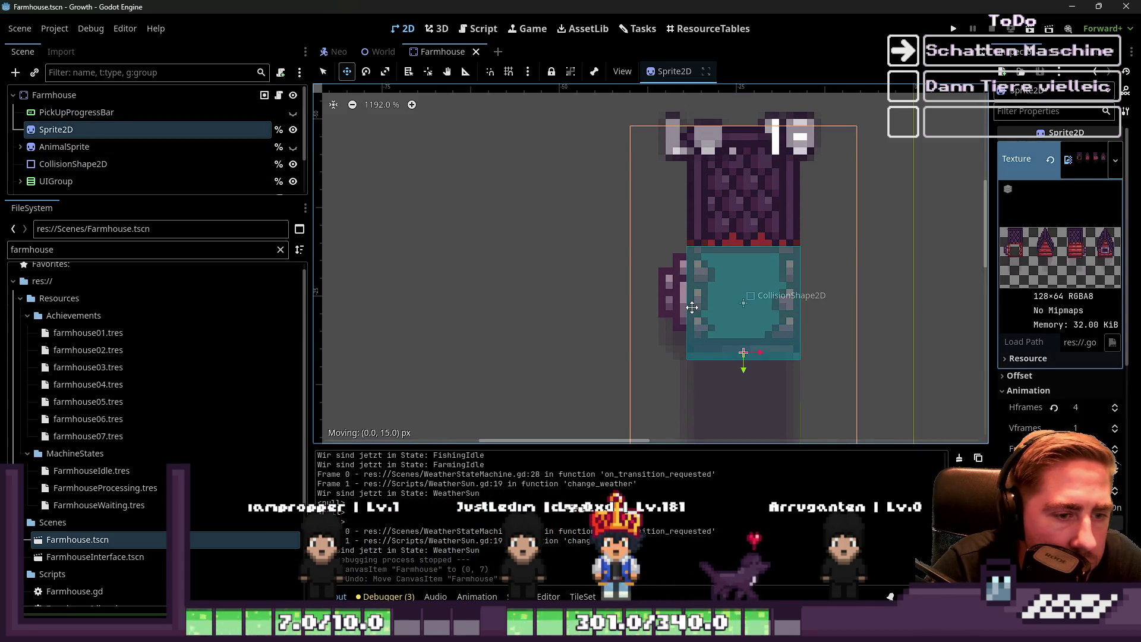
scroll(545, 271, "down", 4)
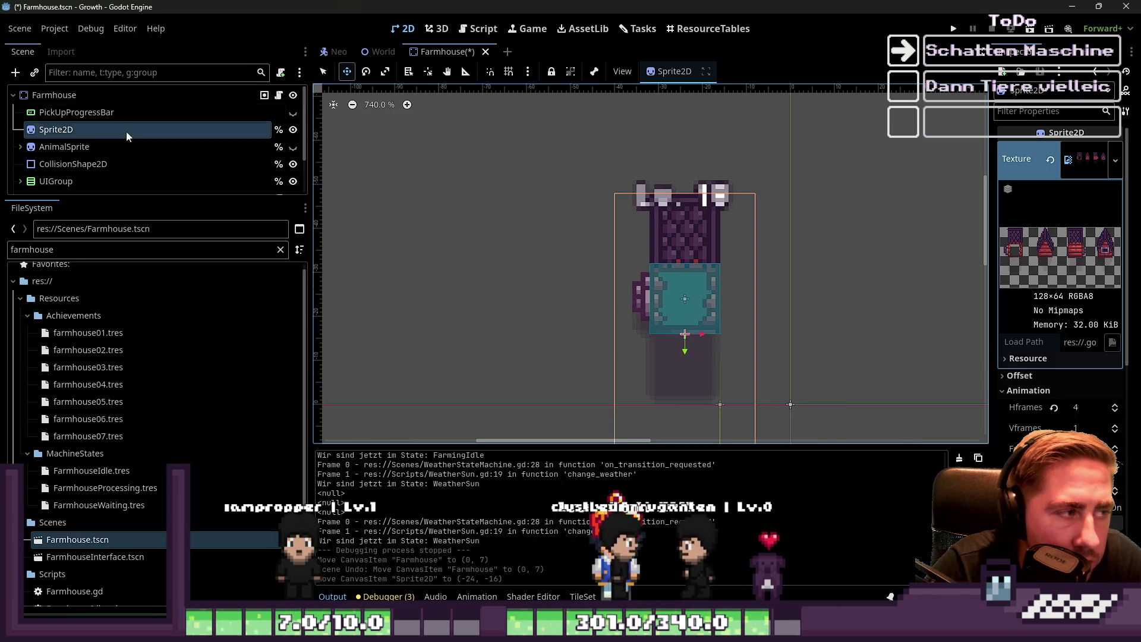
Save the Farmhouse scene and launch the game to test it
left_click(104, 93)
key("ctrl+s")
left_click(951, 36)
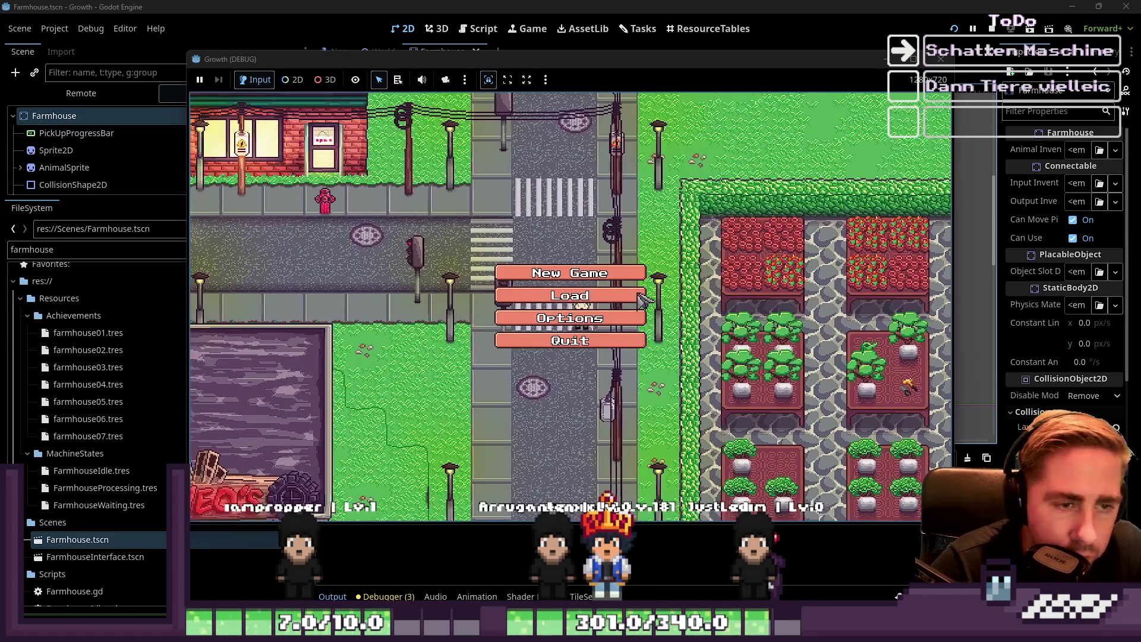
Start a new game with a character named 'daw'
left_click(636, 273)
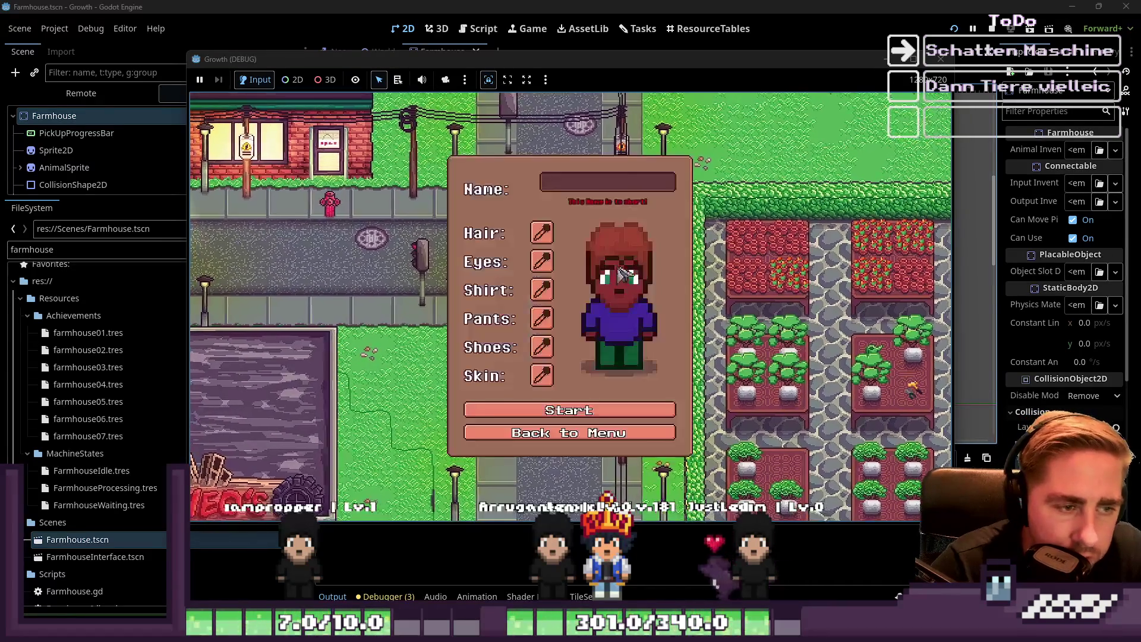
type("daw")
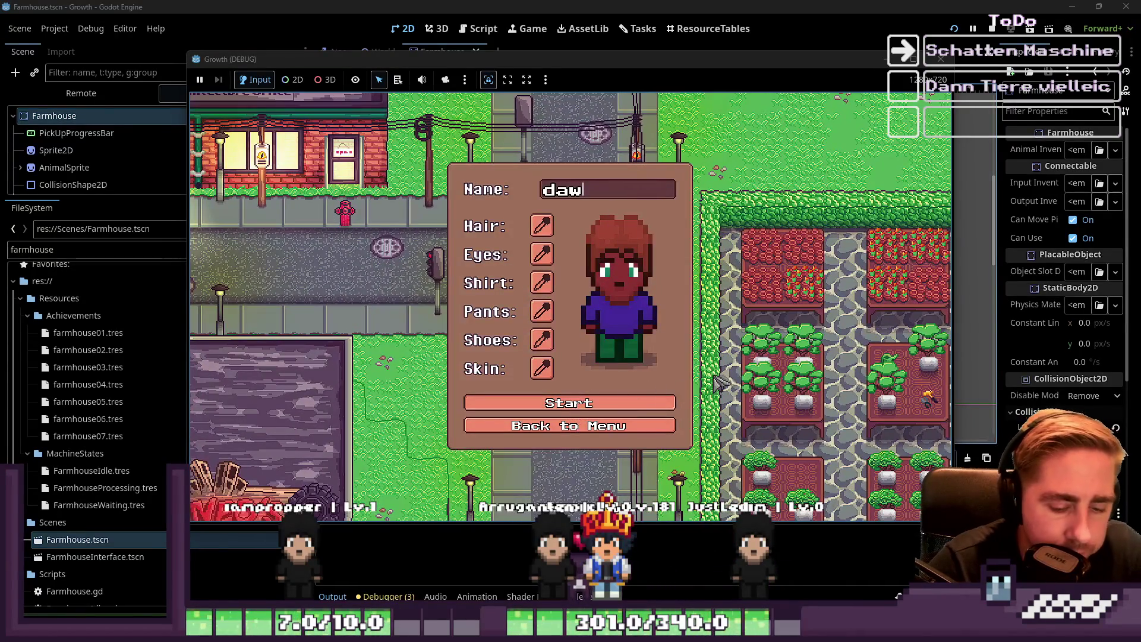
left_click(576, 409)
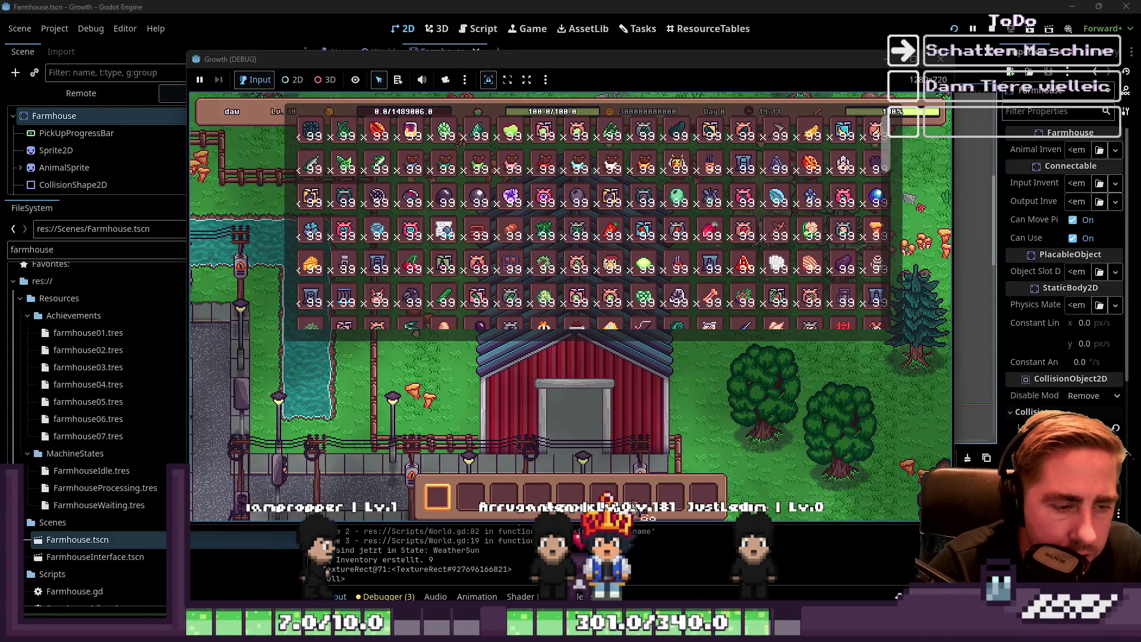
Browse the item inventory, then close it to show the farm with the red-walled farmhouse
scroll(743, 220, "down", 1)
scroll(745, 219, "down", 10)
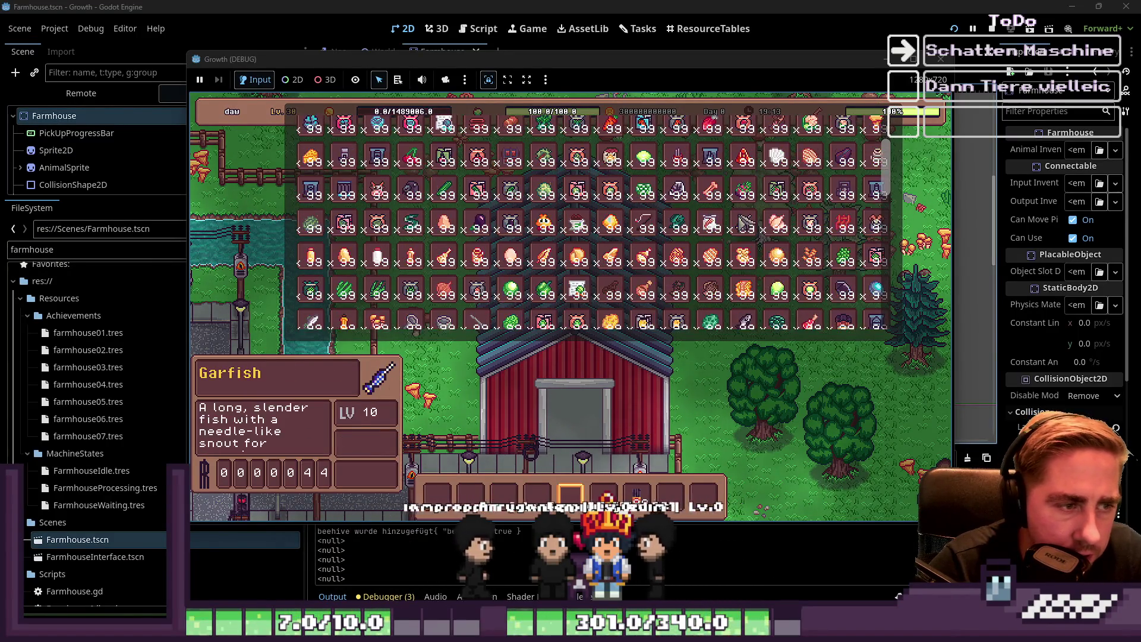
scroll(773, 237, "up", 5)
scroll(784, 244, "down", 2)
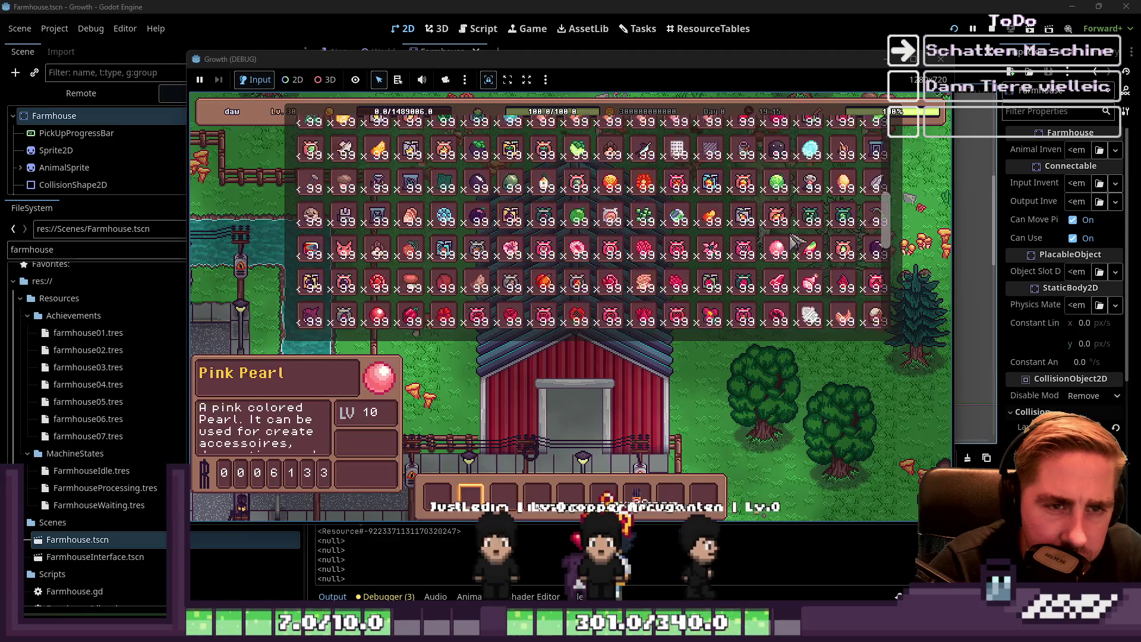
scroll(811, 225, "down", 1)
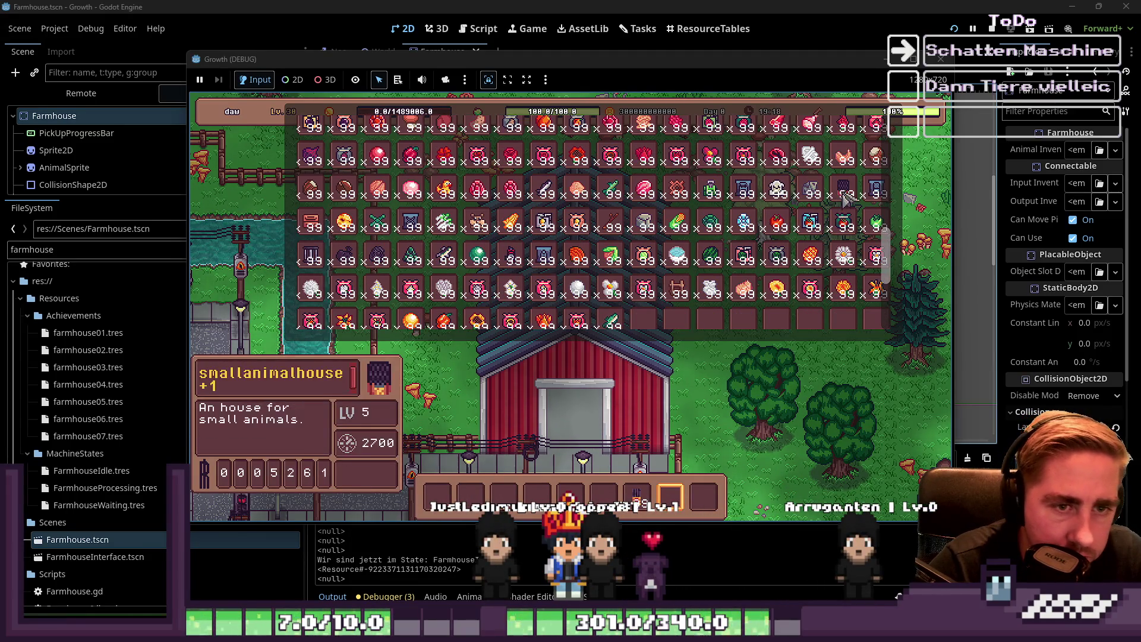
scroll(838, 197, "up", 4)
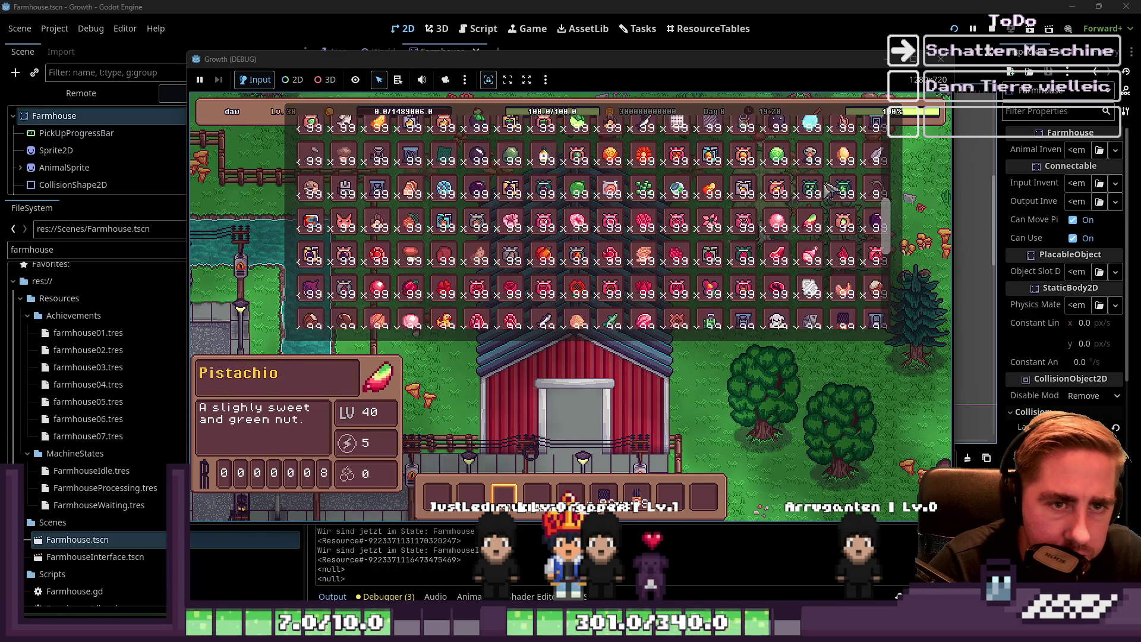
scroll(829, 190, "up", 1)
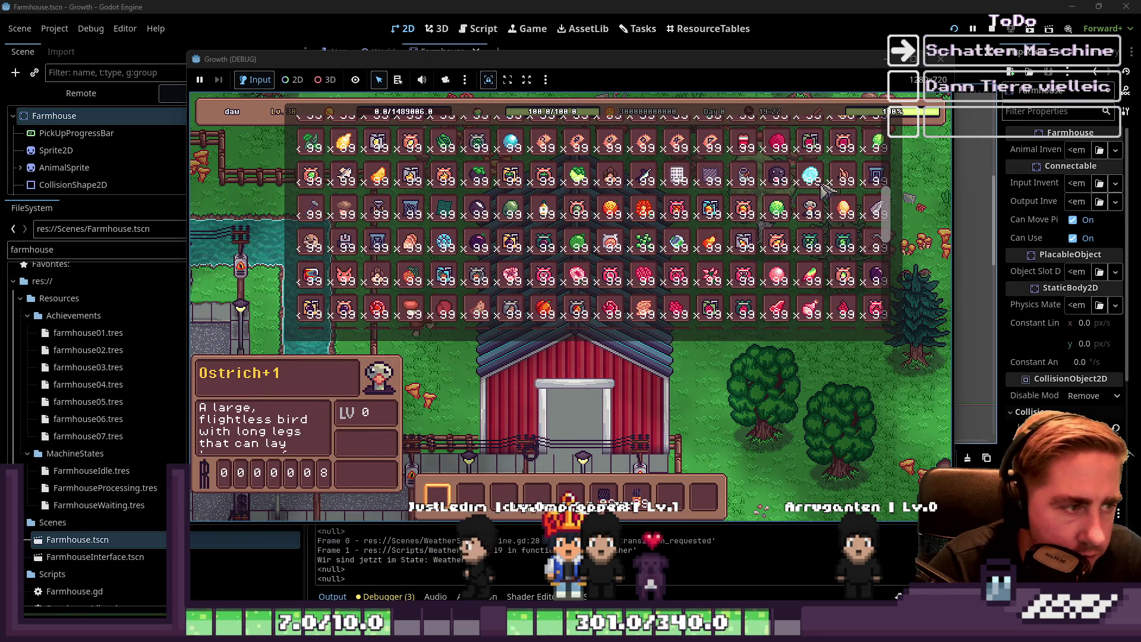
scroll(368, 217, "down", 3)
scroll(368, 219, "down", 1)
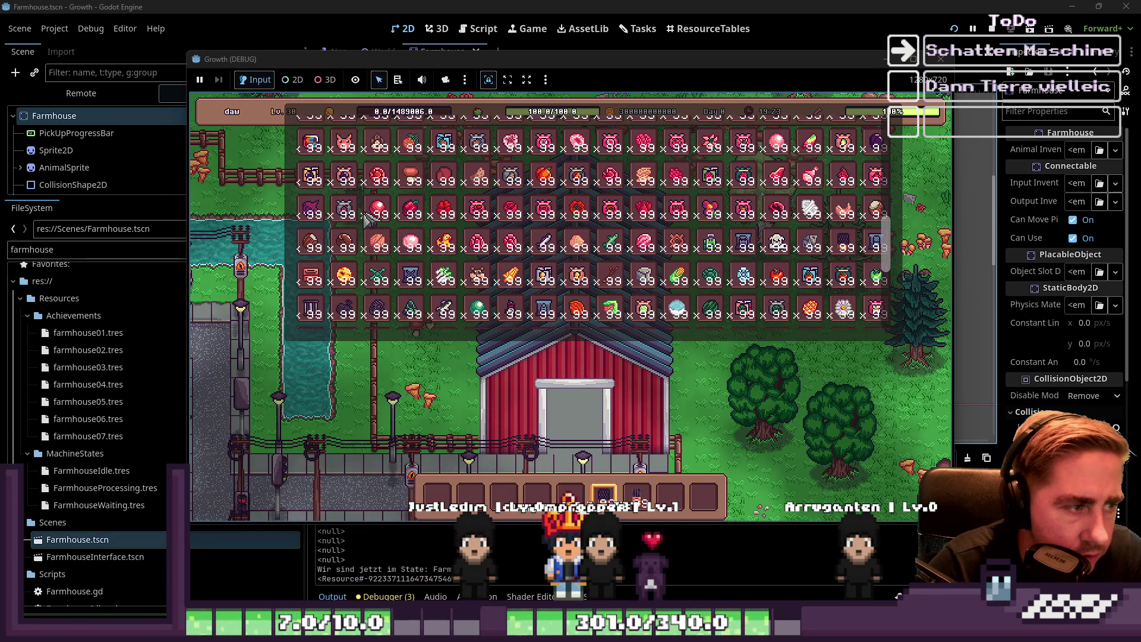
scroll(369, 218, "up", 5)
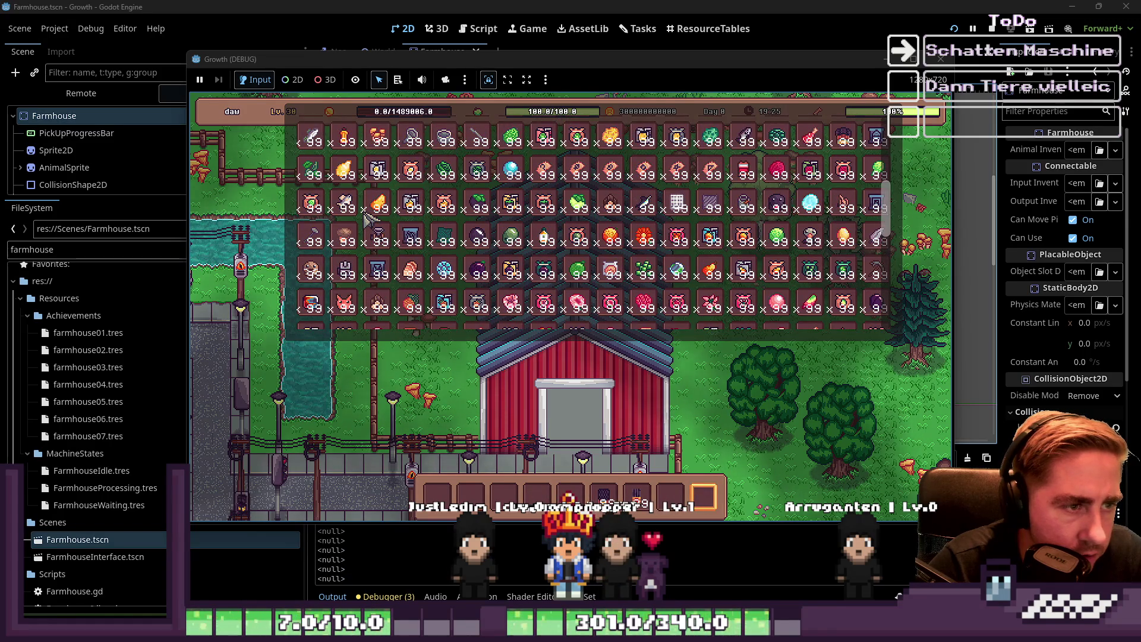
scroll(369, 218, "up", 1)
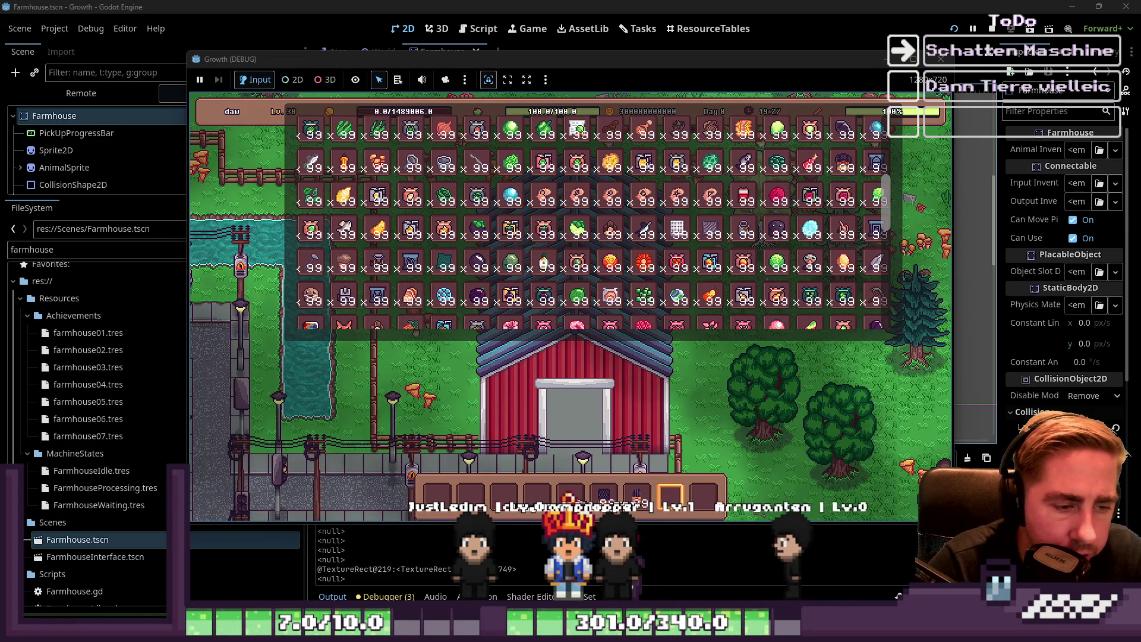
key("i")
scroll(800, 306, "up", 1)
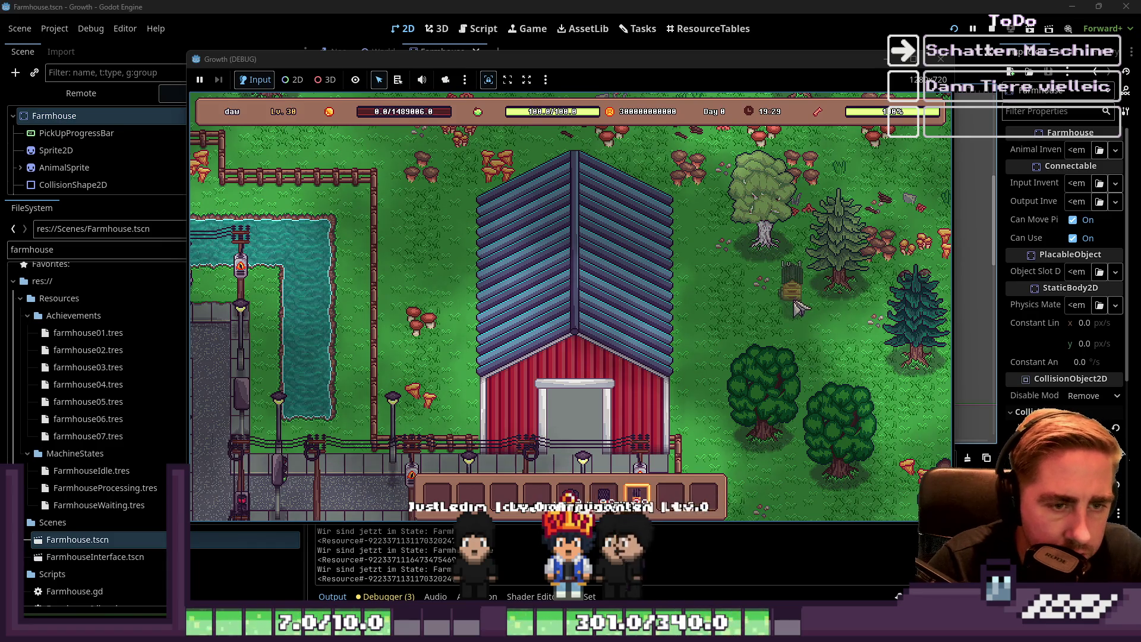
Place two small animal houses beside the trees right of the farmhouse
scroll(778, 307, "up", 1)
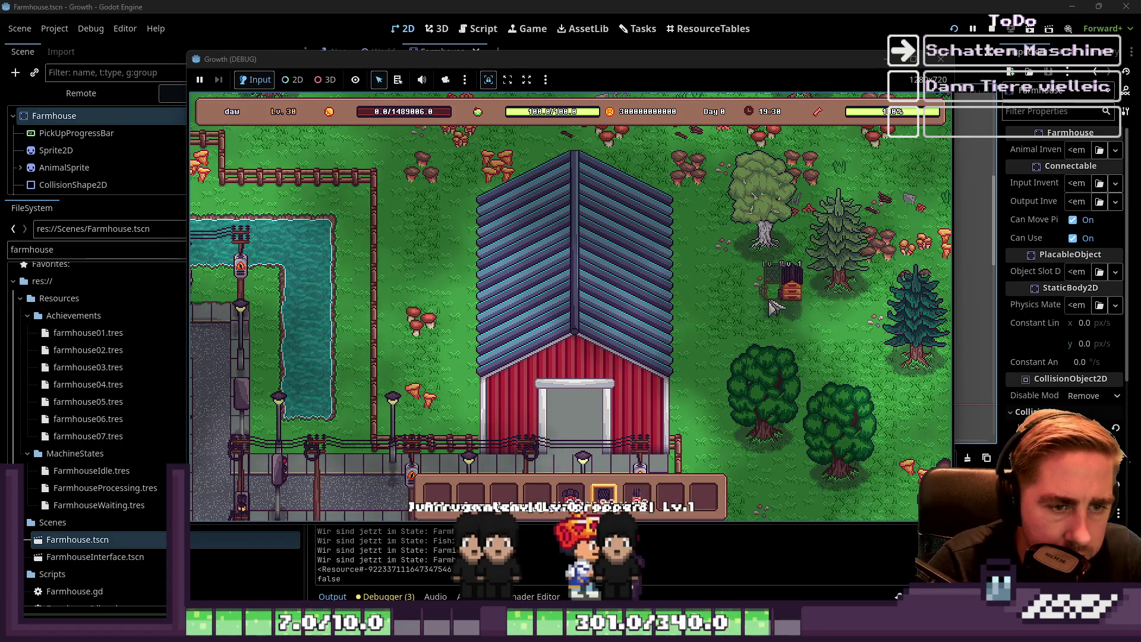
left_click(771, 307)
left_click(716, 324)
Take the Otter from the inventory into the hotbar, put it into a house, then remove it
scroll(695, 333, "up", 1)
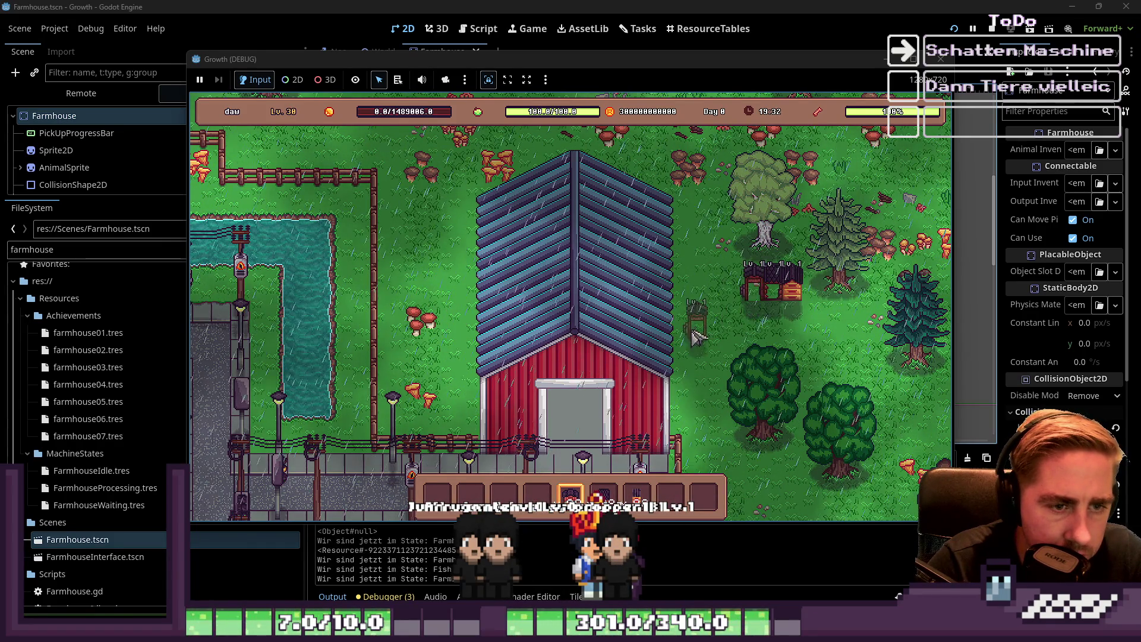
scroll(725, 348, "up", 1)
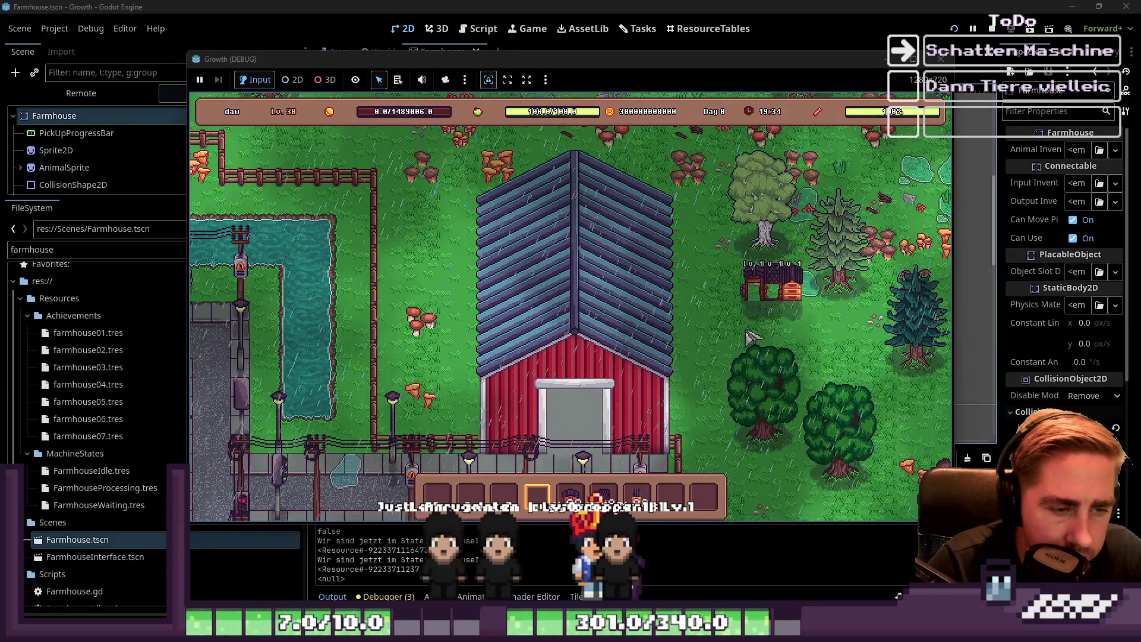
key("i")
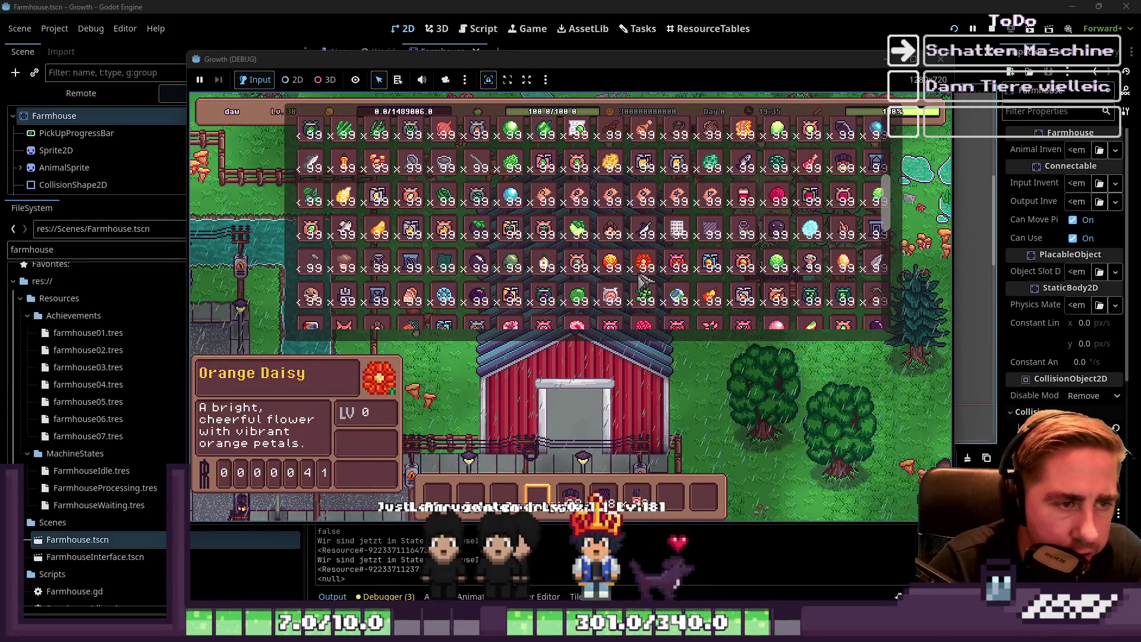
left_click(313, 309)
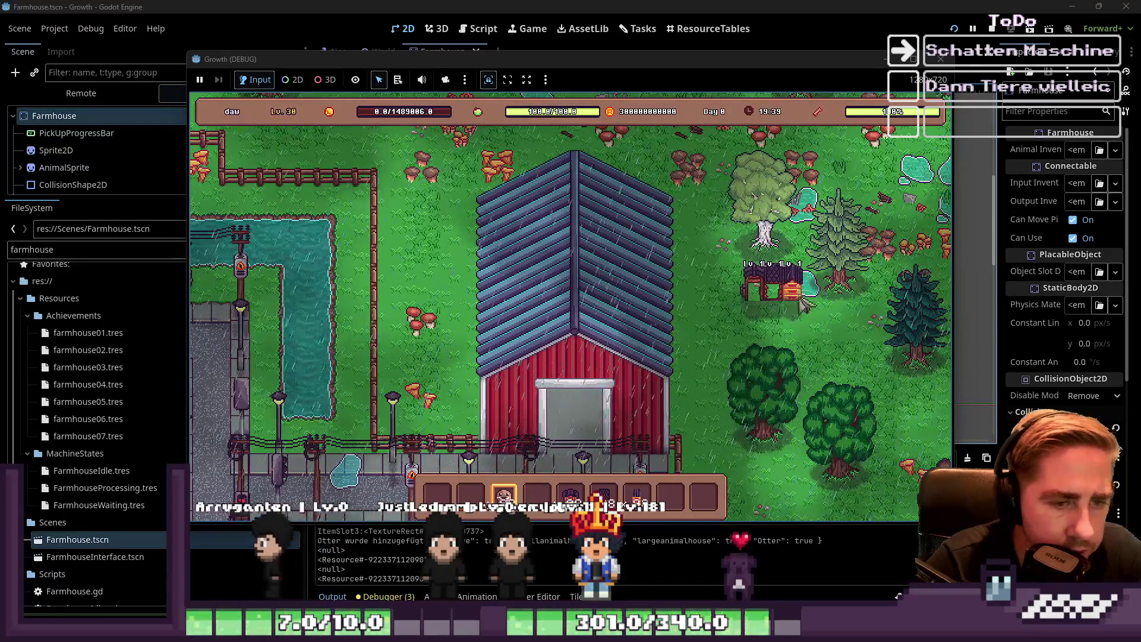
left_click(751, 297)
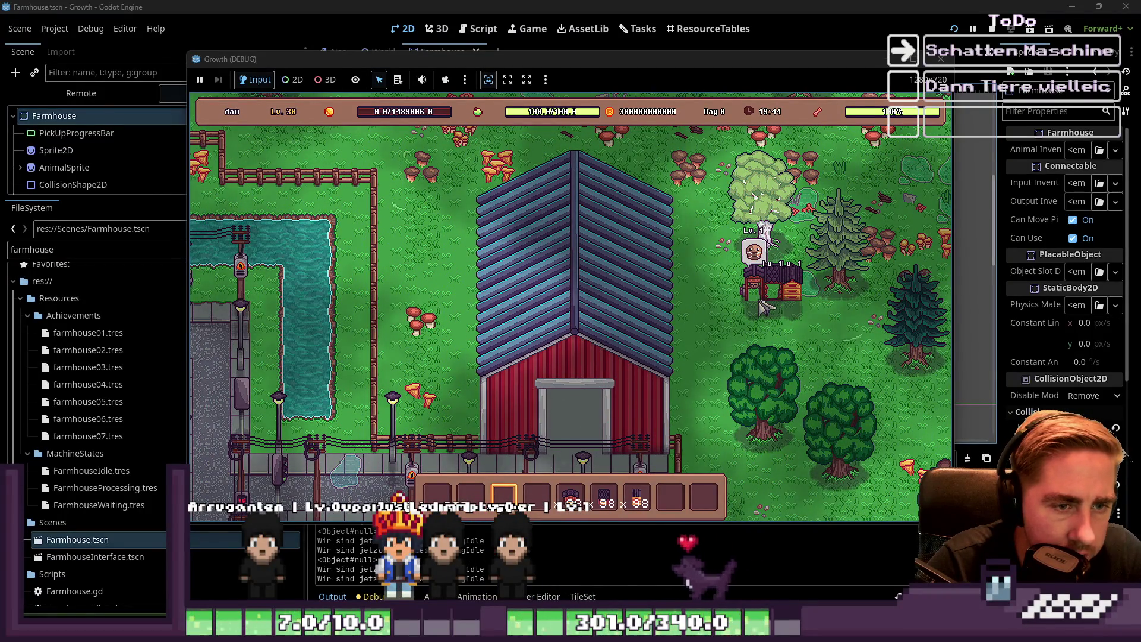
left_click(763, 300)
Repeatedly put the first hotbar animal into the house and take it out, leaving it inside
key("1")
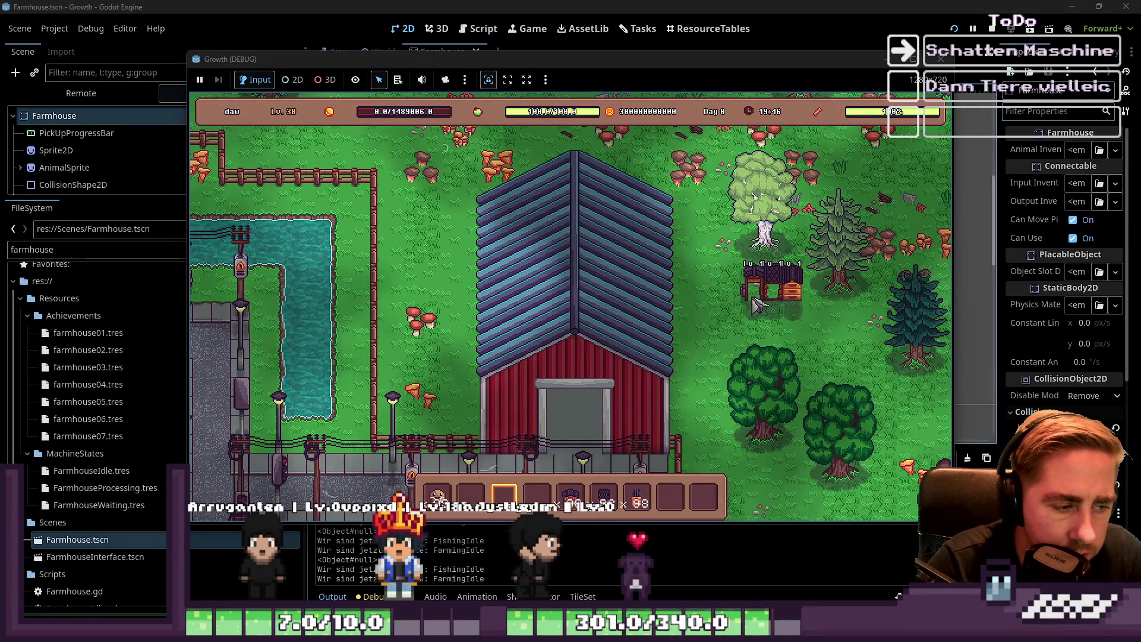
left_click(754, 300)
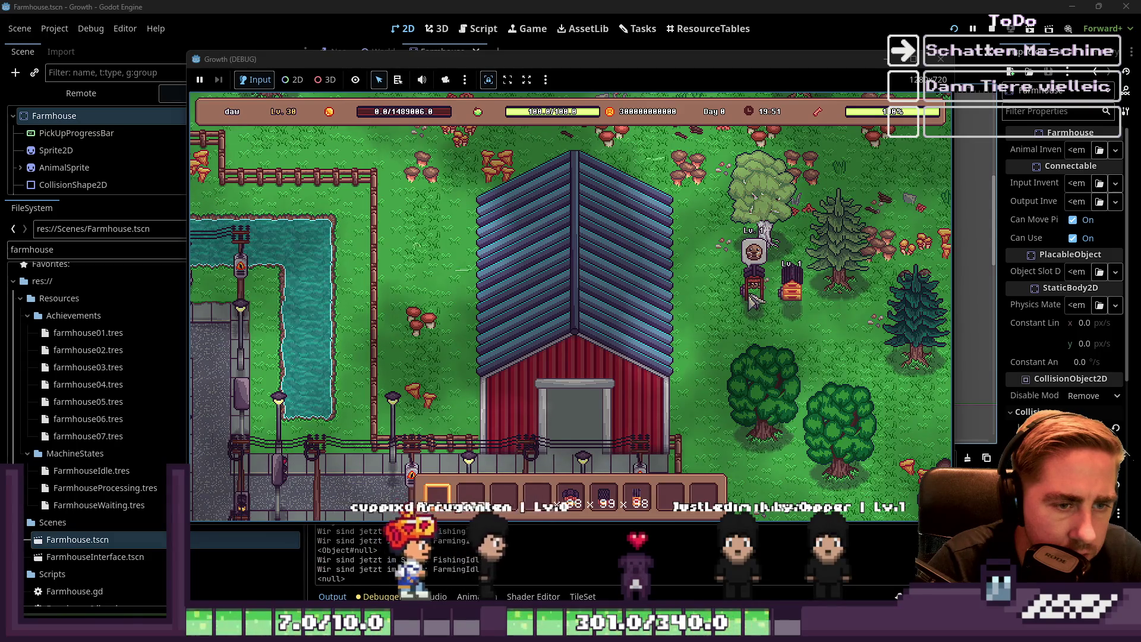
left_click(753, 300)
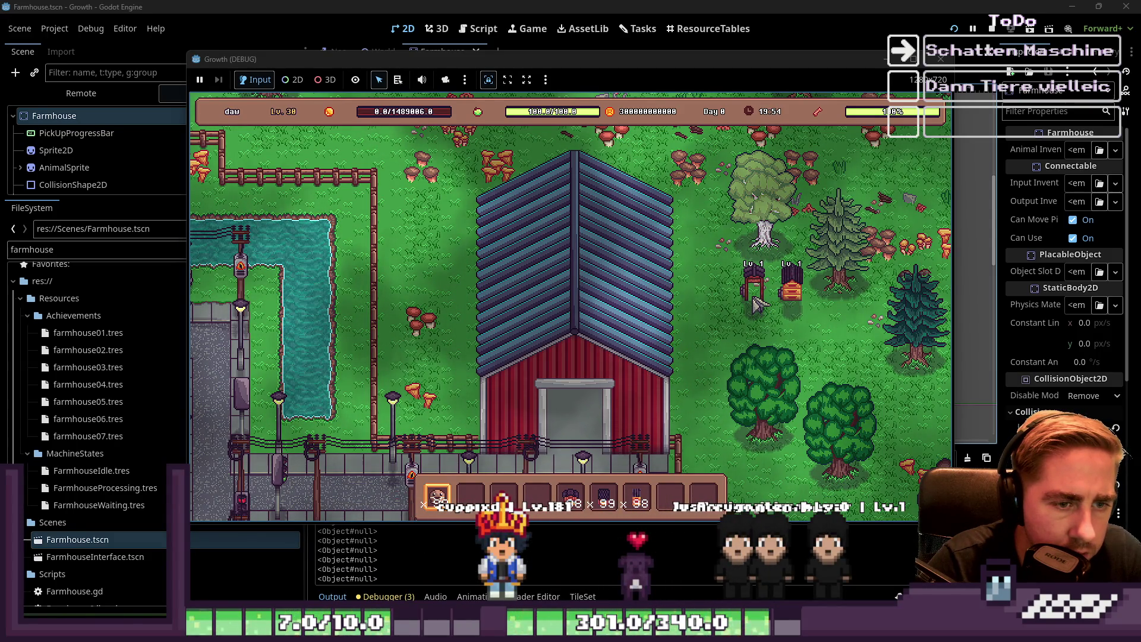
key("1")
left_click(755, 300)
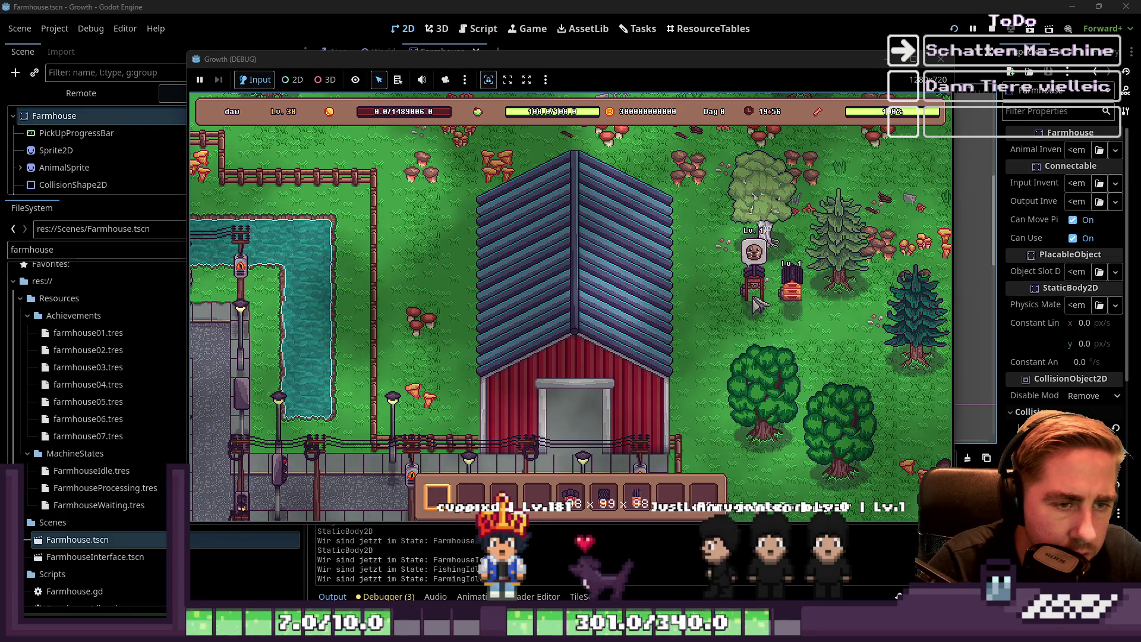
left_click(754, 301)
key("6")
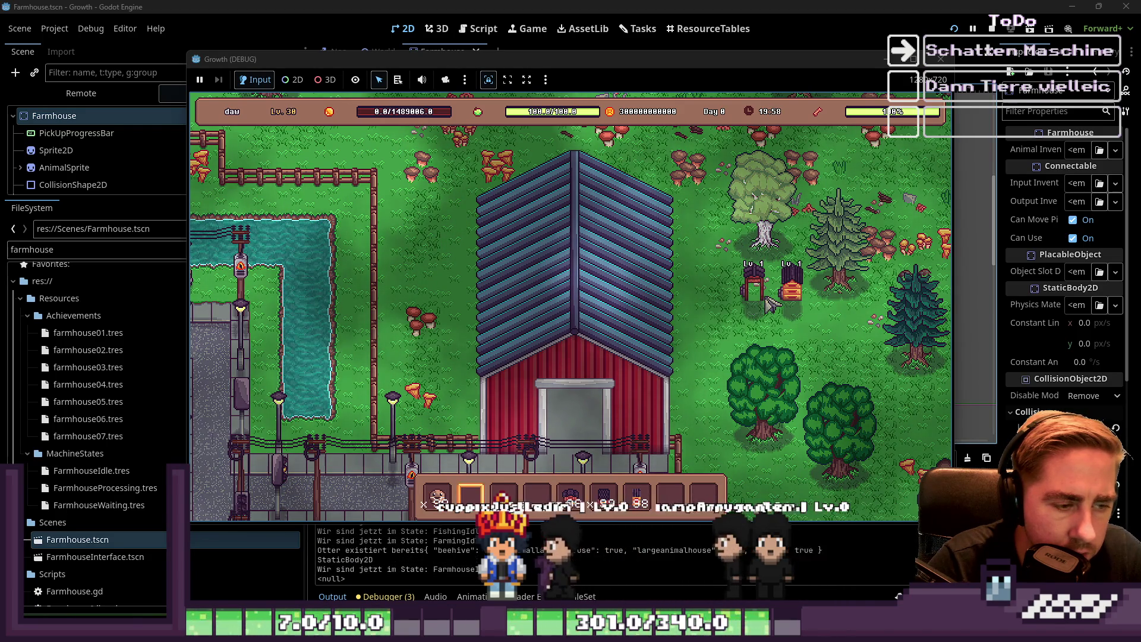
key("1")
left_click(778, 303)
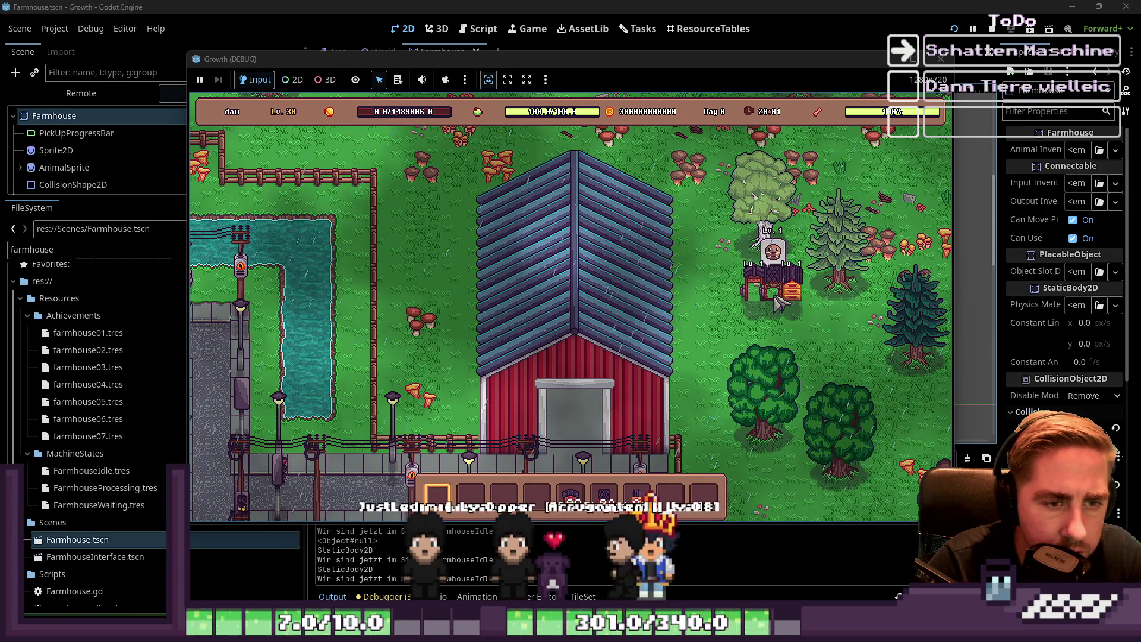
Scroll through the inventory's 99-stacked items to restock the hotbar, then close the inventory
left_click(778, 303)
scroll(780, 279, "down", 3)
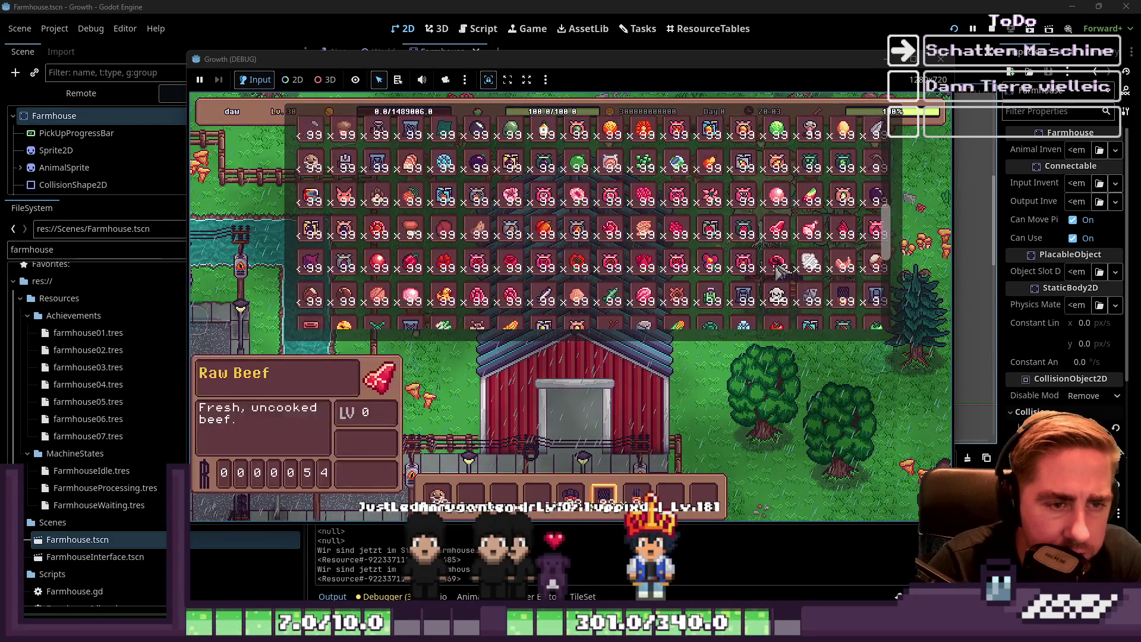
scroll(571, 274, "up", 4)
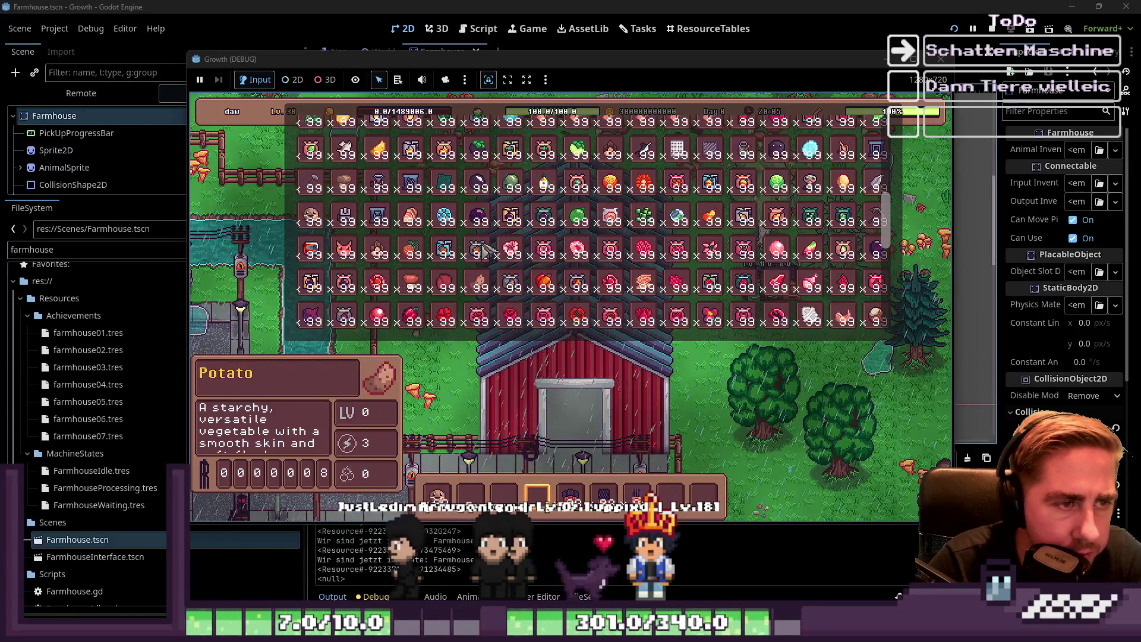
scroll(541, 222, "up", 4)
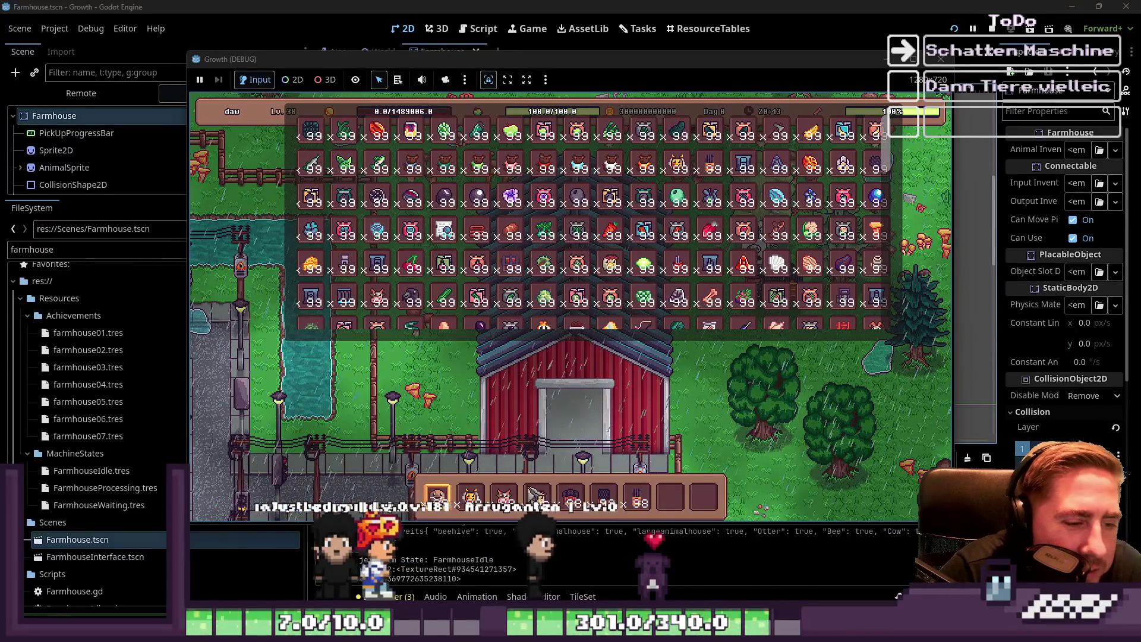
key("Escape")
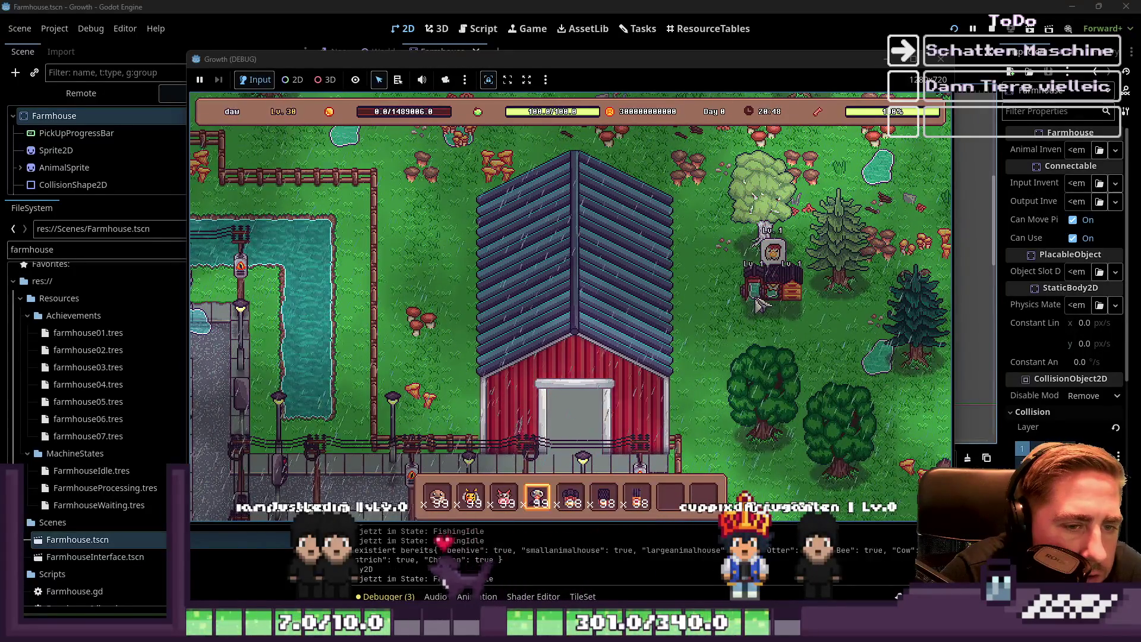
Add an animal to the empty hotbar slot, put it into the small farmhouse, then pick the house back up
scroll(758, 304, "down", 1)
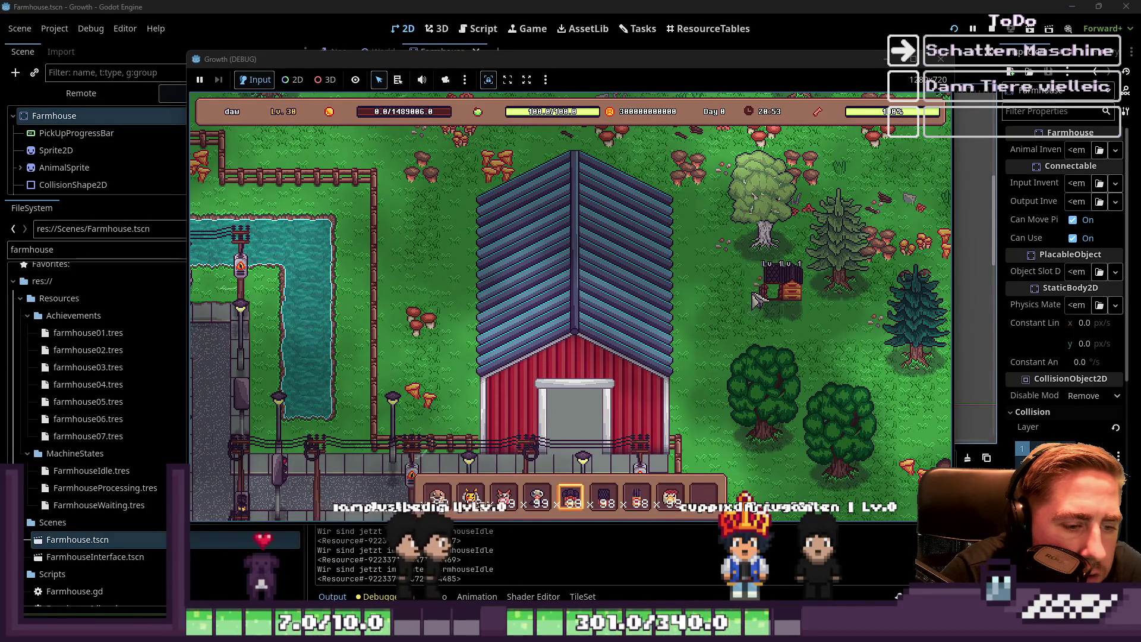
scroll(758, 304, "down", 3)
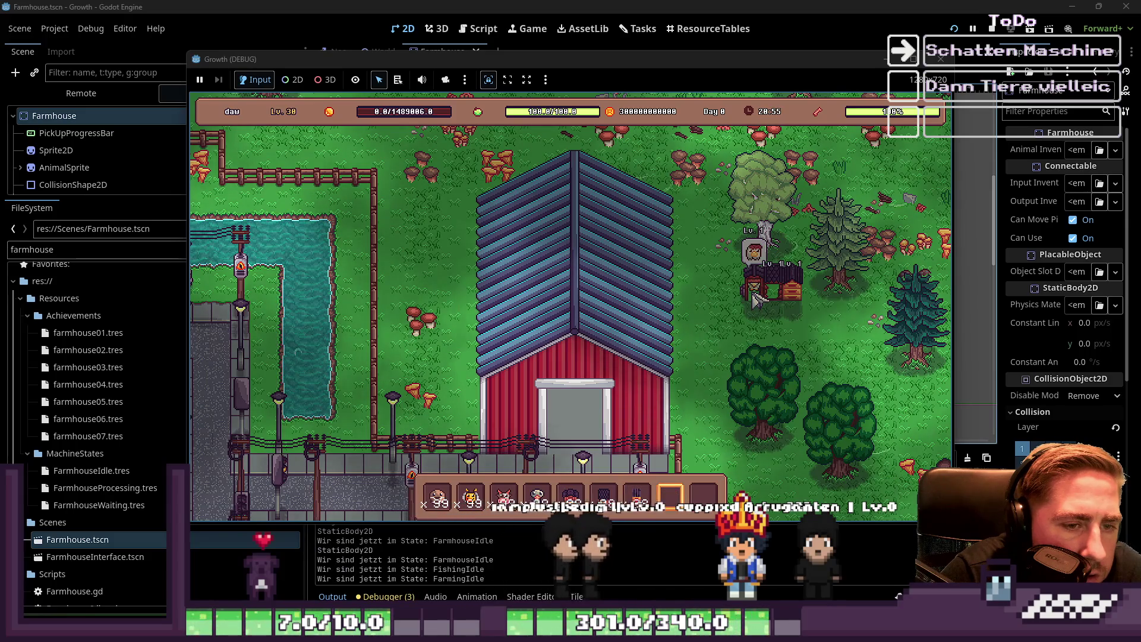
left_click(754, 300)
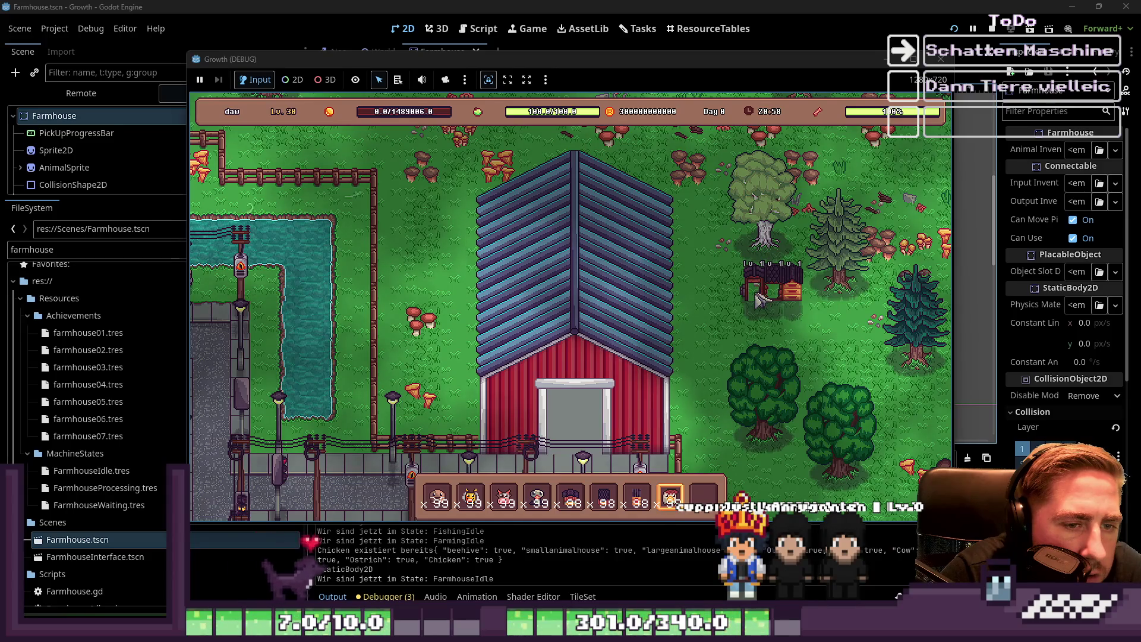
left_click(760, 301)
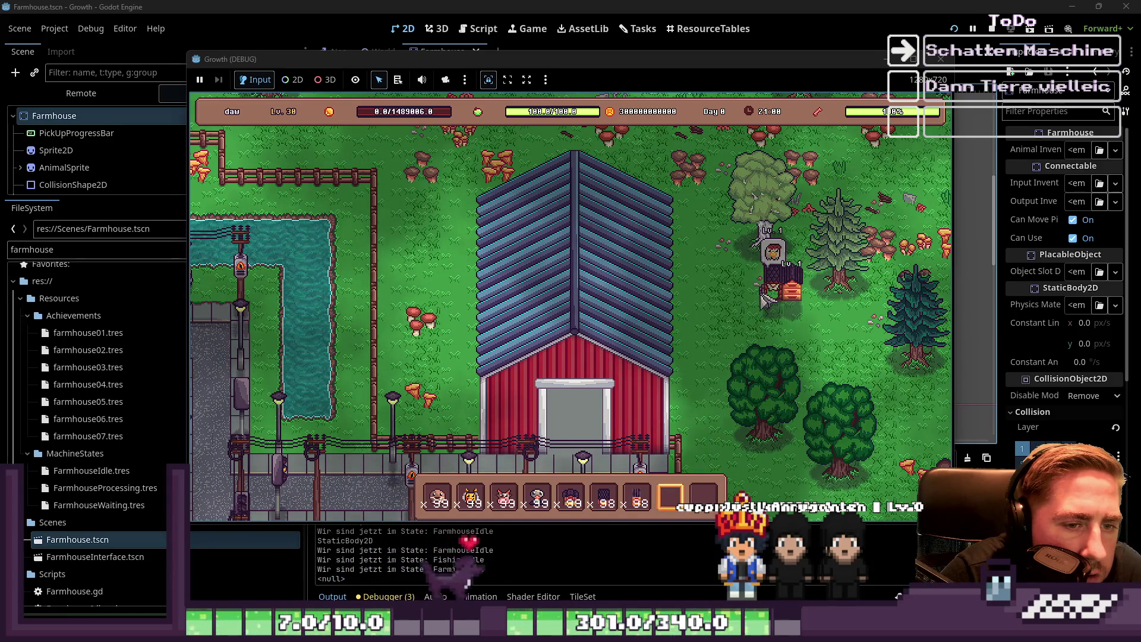
left_click(766, 300)
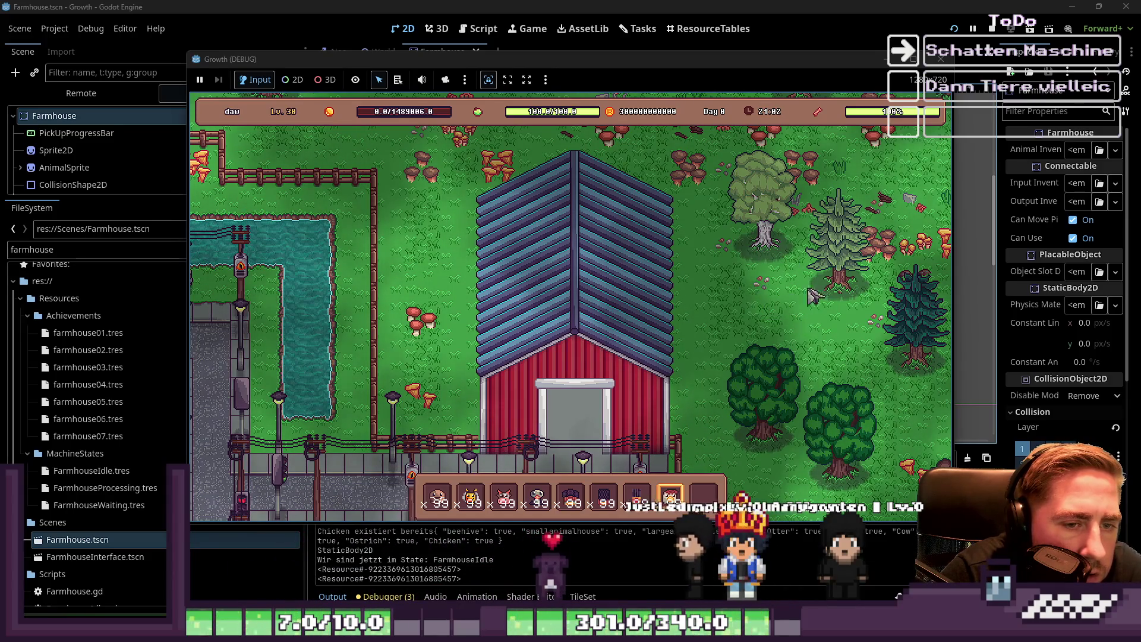
Close the running game and return to the Farmhouse scene in the 2D editor
left_click_drag(936, 62, 938, 63)
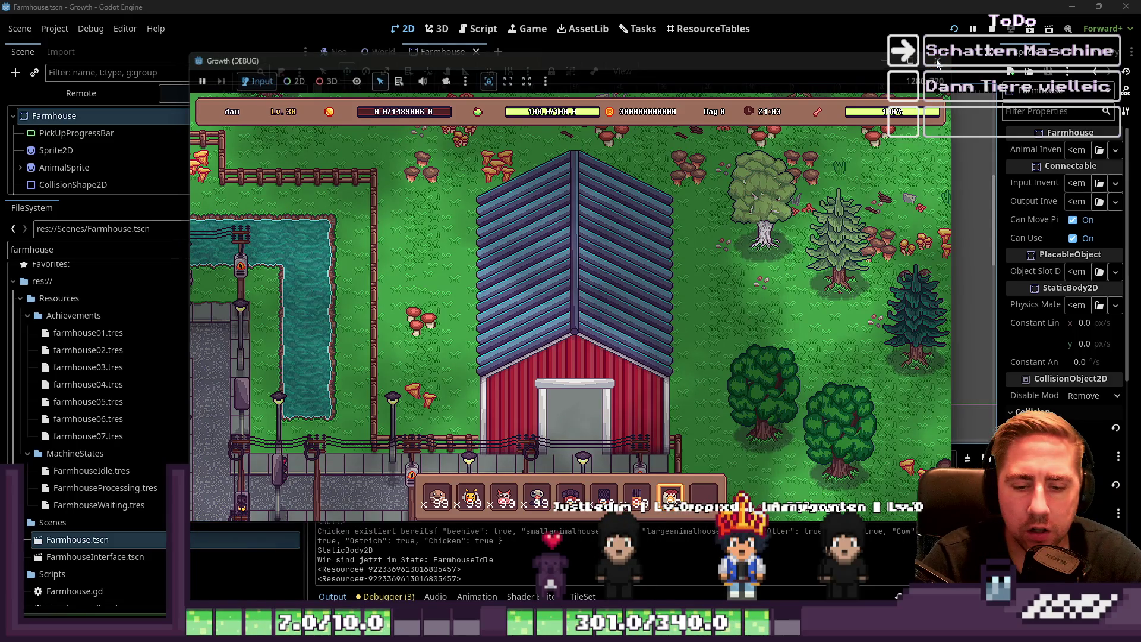
left_click(938, 63)
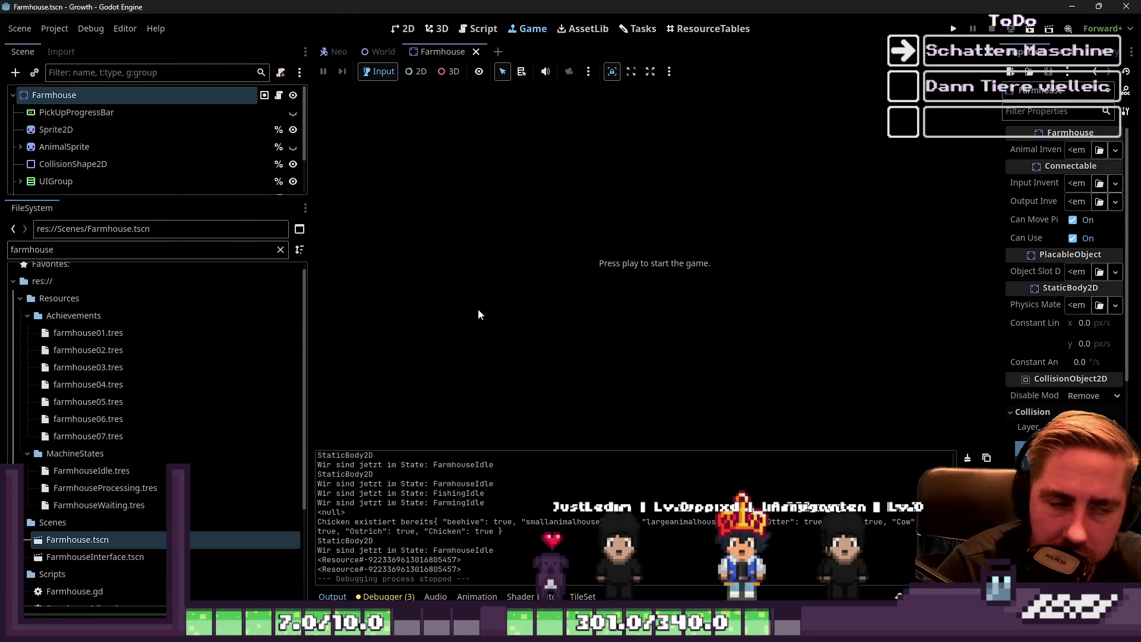
left_click(403, 28)
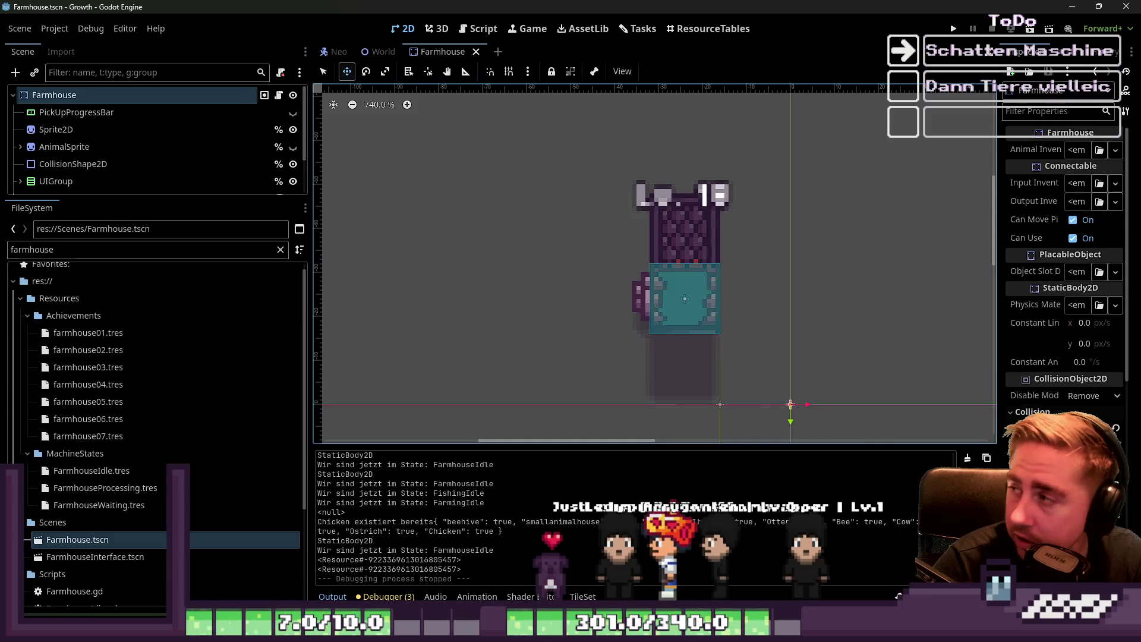